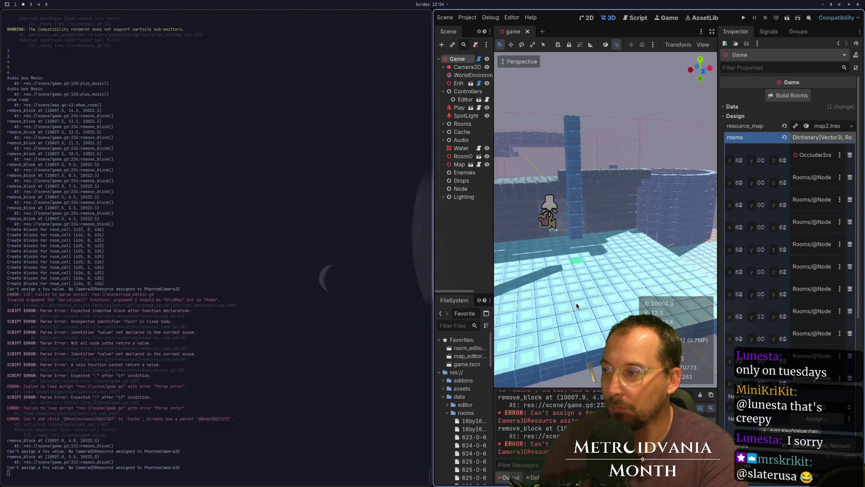
# Step: Switch to workspace 1 to show game.gd in Neovim
pyautogui.press('super+1')
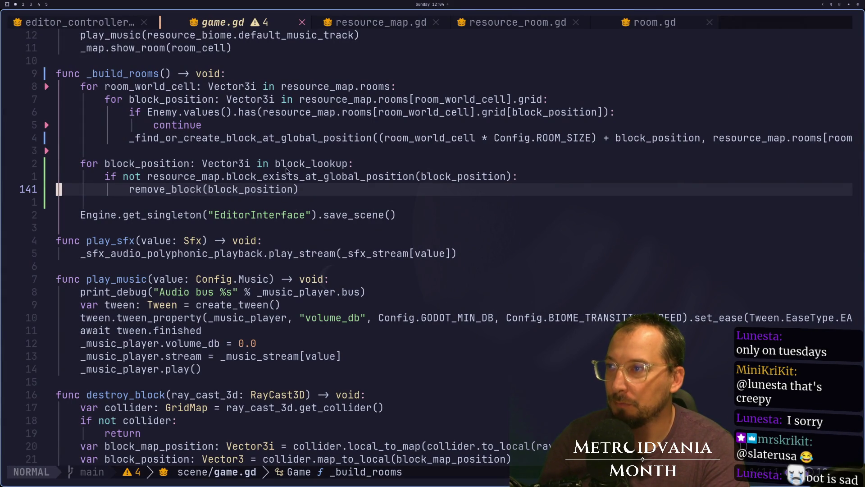
# Step: Yank the block_lookup name from the for loop and open a new line above it
pyautogui.click(270, 164)
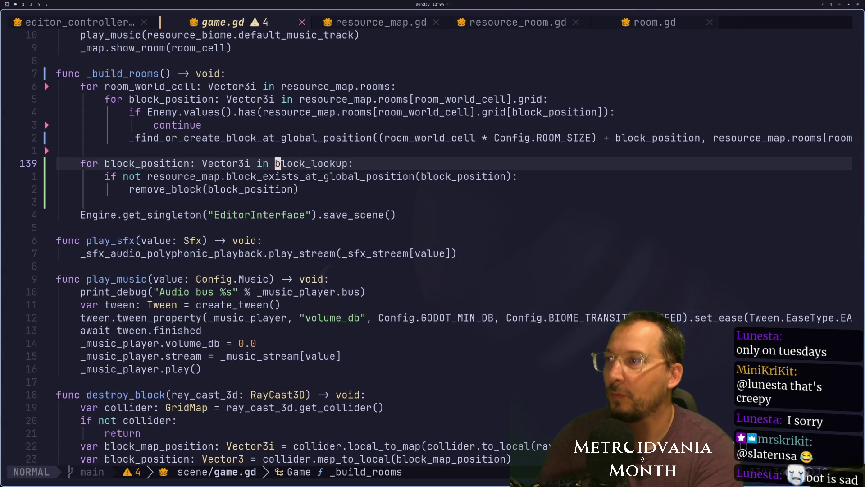
pyautogui.press('v')
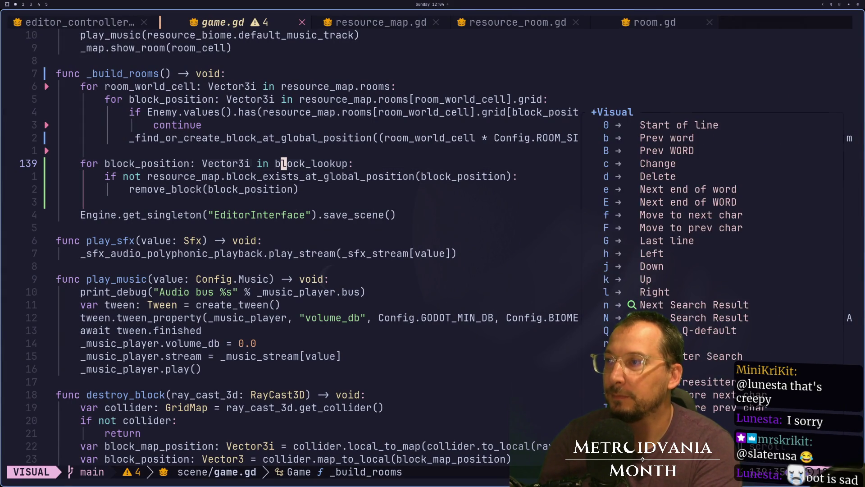
pyautogui.press('e')
pyautogui.press('y')
pyautogui.hotkey('shift', 'o')
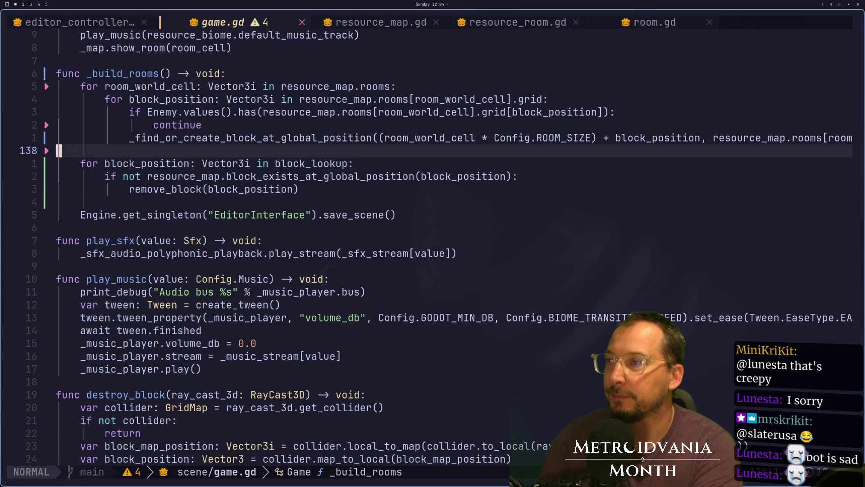
pyautogui.press('Return')
# Step: Type 'var block_lookup_copy: Dictionary[Vector3i, int] = block_lookup' above the loop
pyautogui.write('v')
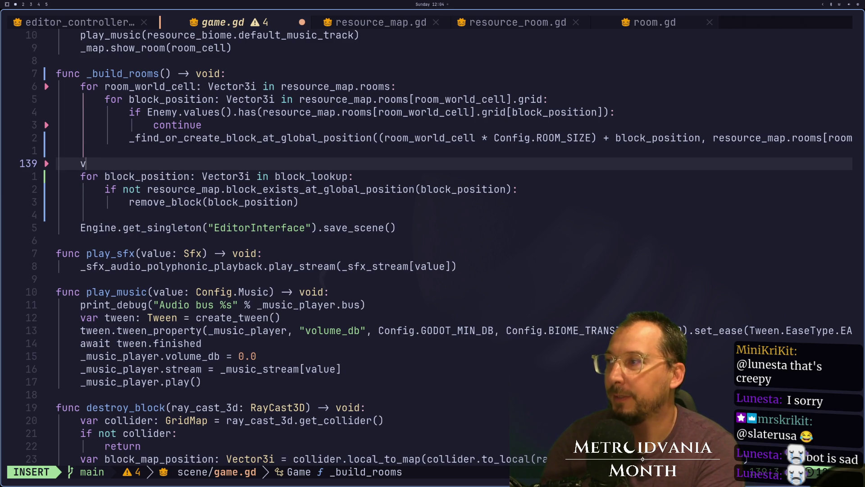
pyautogui.write('ar ')
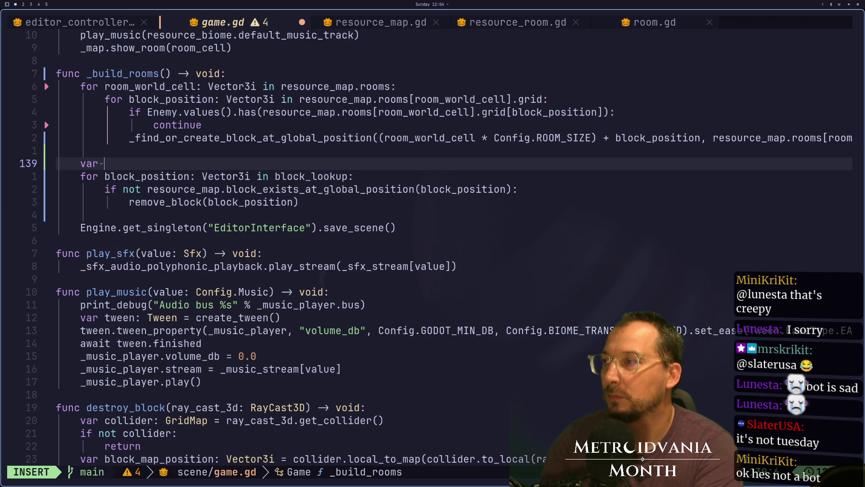
pyautogui.write('block_lookup_copy: Di')
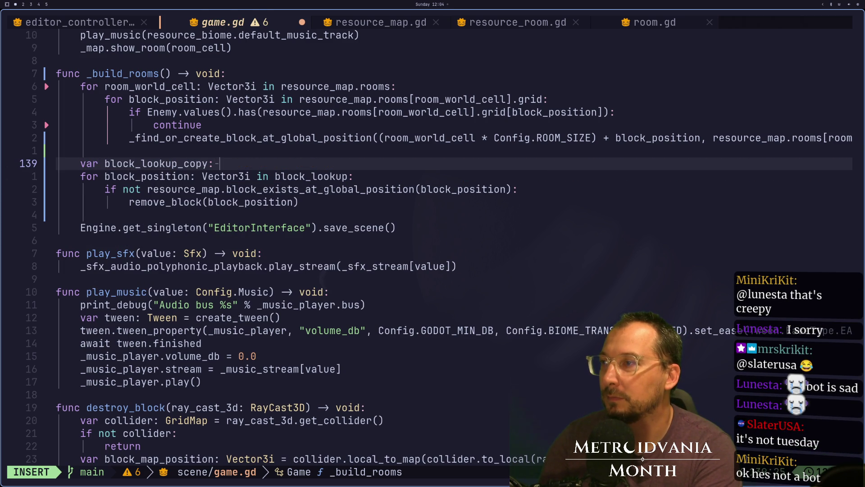
pyautogui.write('ctionary')
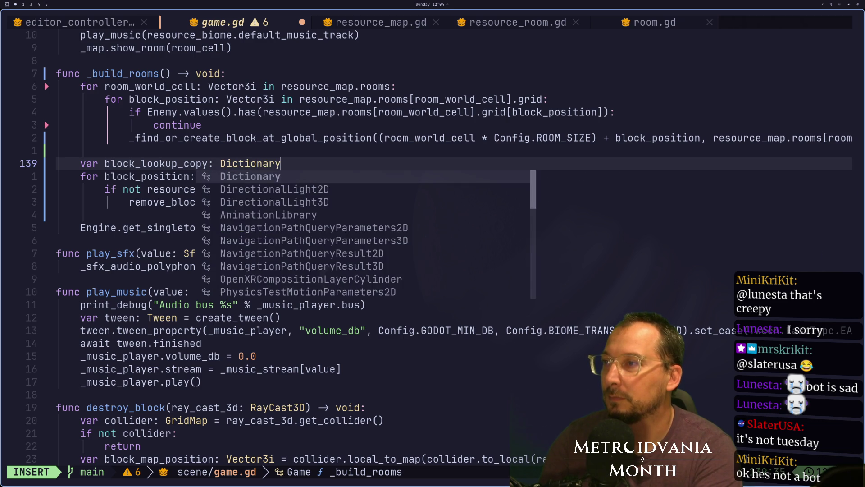
pyautogui.write('[Vector3i, i')
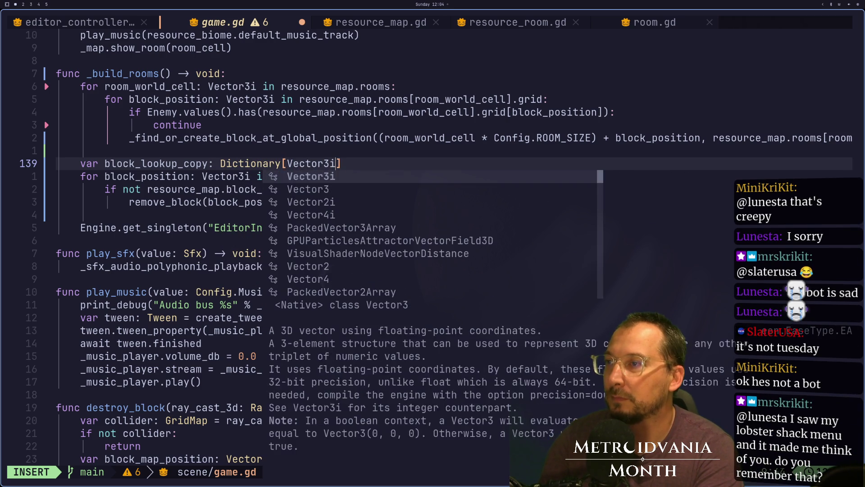
pyautogui.write('nt]')
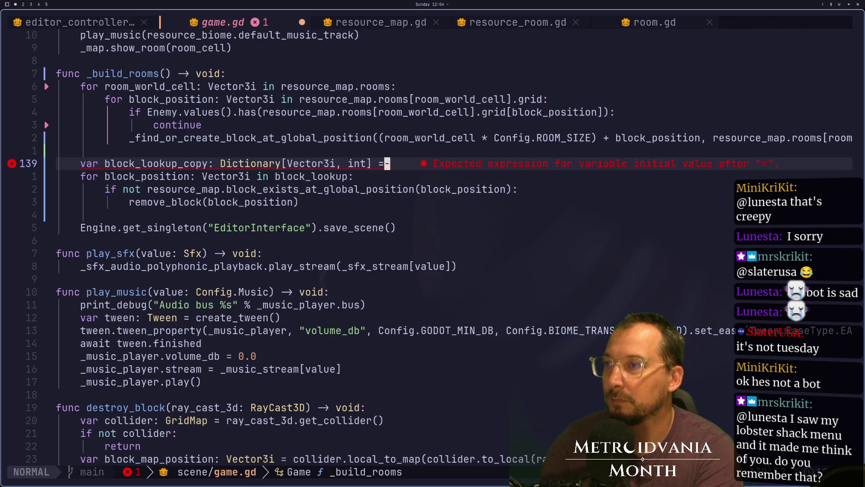
pyautogui.press('BackSpace')
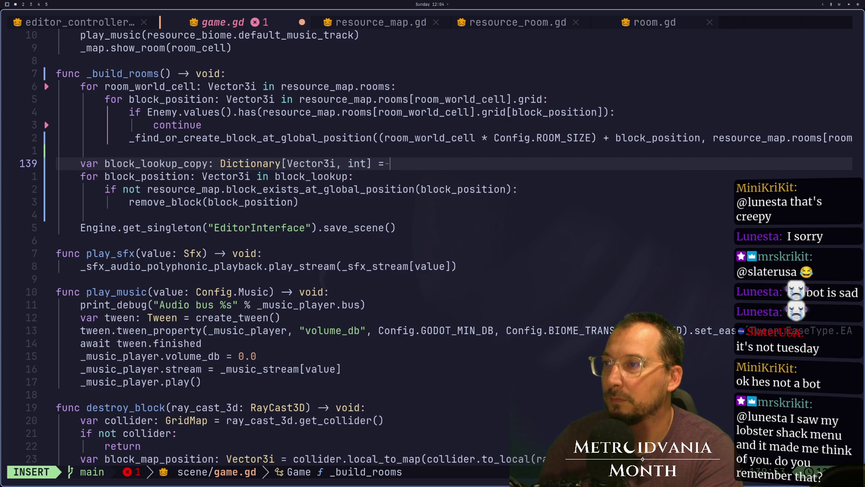
pyautogui.write('block_lookup')
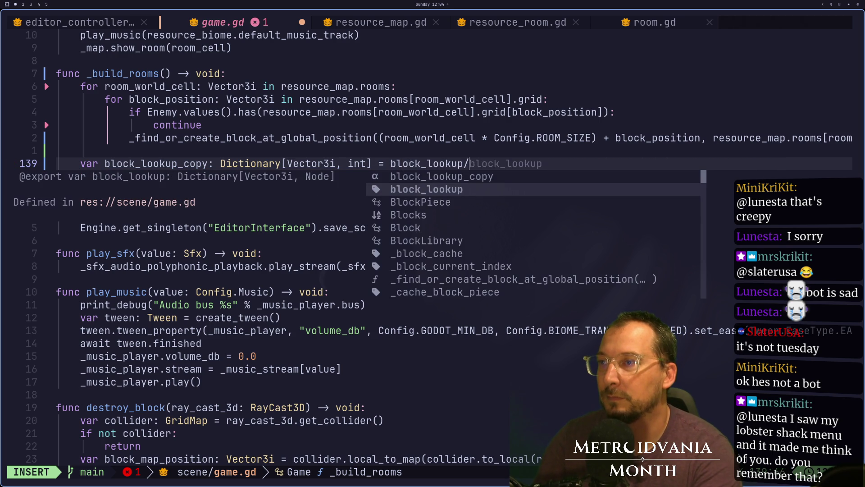
pyautogui.press('Return')
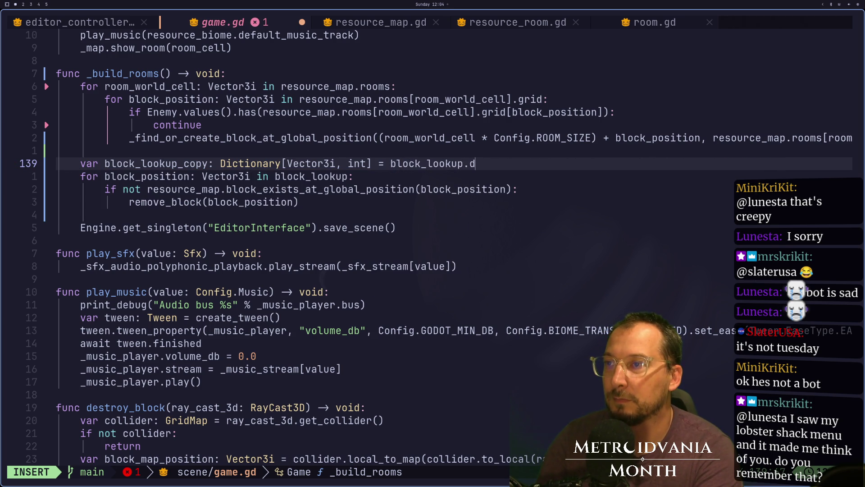
pyautogui.press('Escape')
# Step: Look up the Dictionary methods in the browser docs, then return to game.gd
pyautogui.press('super+3')
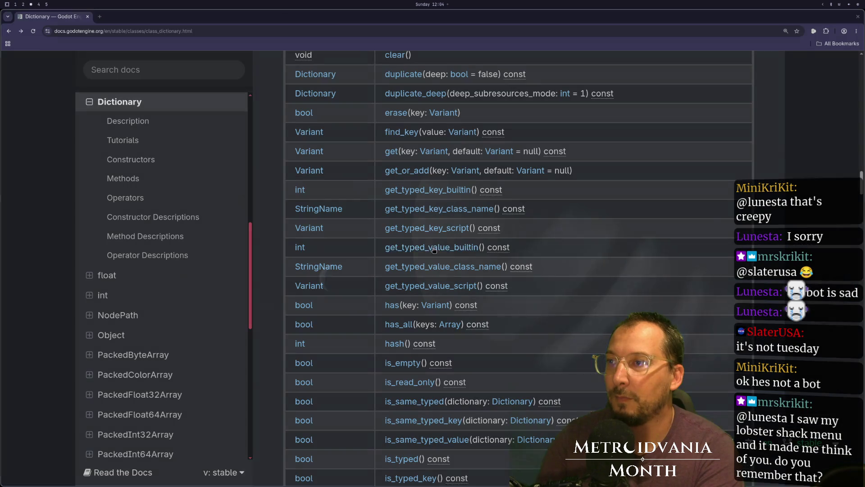
pyautogui.scroll(3, 628, 216)
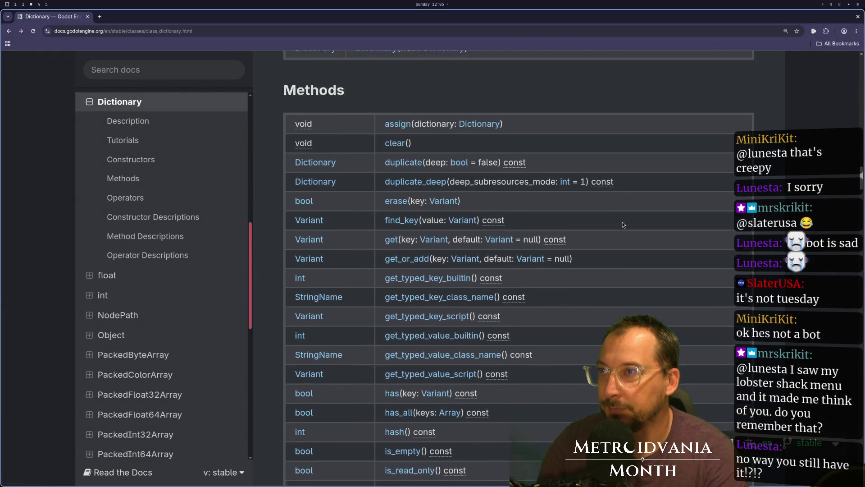
pyautogui.scroll(-2, 633, 248)
pyautogui.press('super+2')
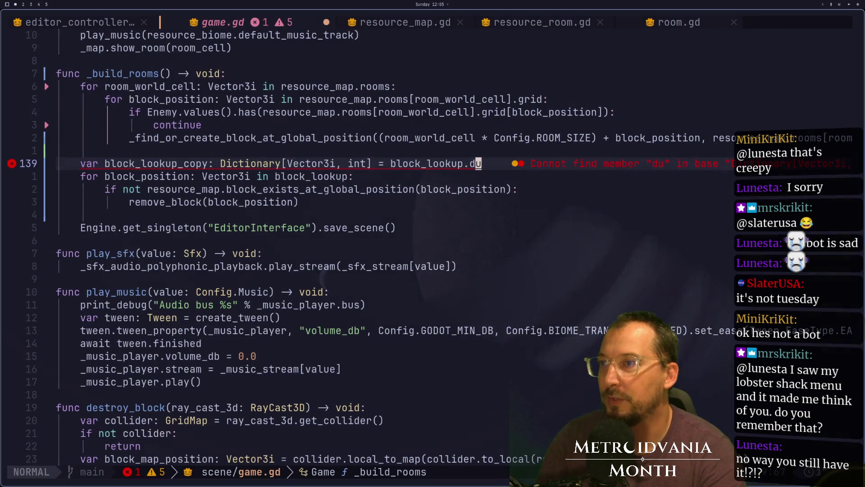
# Step: Complete the copy as block_lookup.duplicate() and add a blank line after it
pyautogui.write('aplicate(')
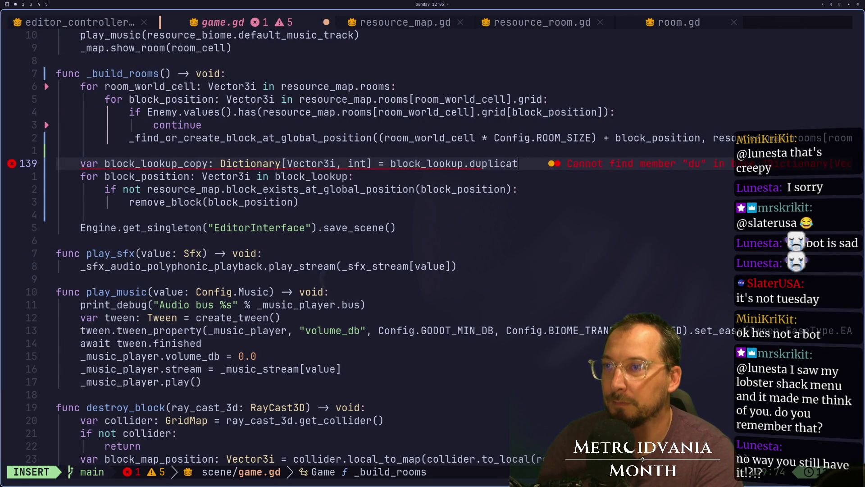
pyautogui.press('Escape')
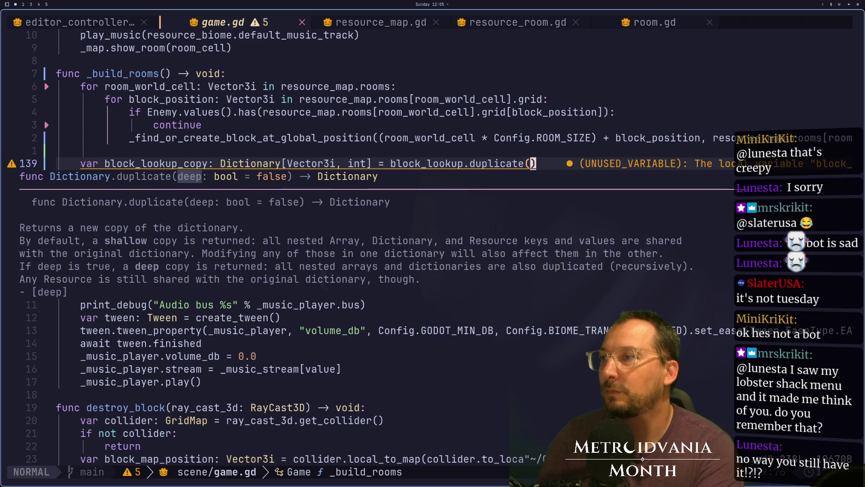
pyautogui.press('o')
pyautogui.press('Escape')
# Step: Change the for loop to iterate over block_lookup_copy
pyautogui.press('j')
pyautogui.press('l')
pyautogui.press('l')
pyautogui.press('l')
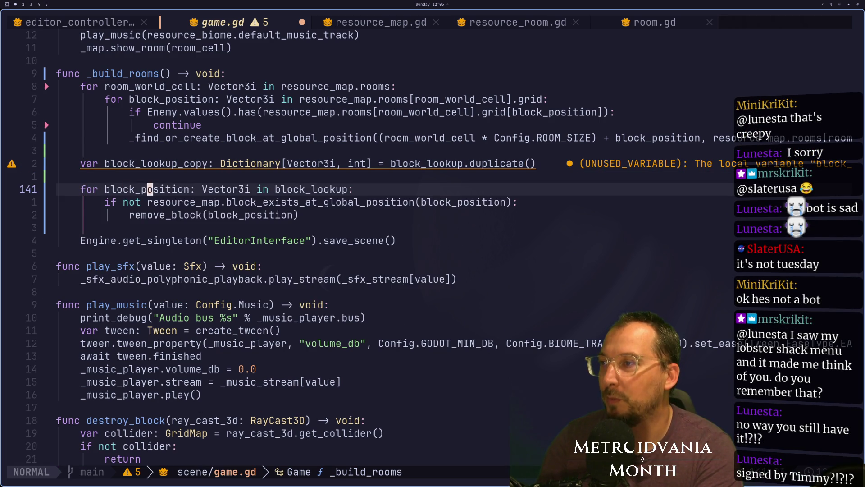
pyautogui.press('l')
pyautogui.press('l')
pyautogui.press('l')
pyautogui.write('a_c')
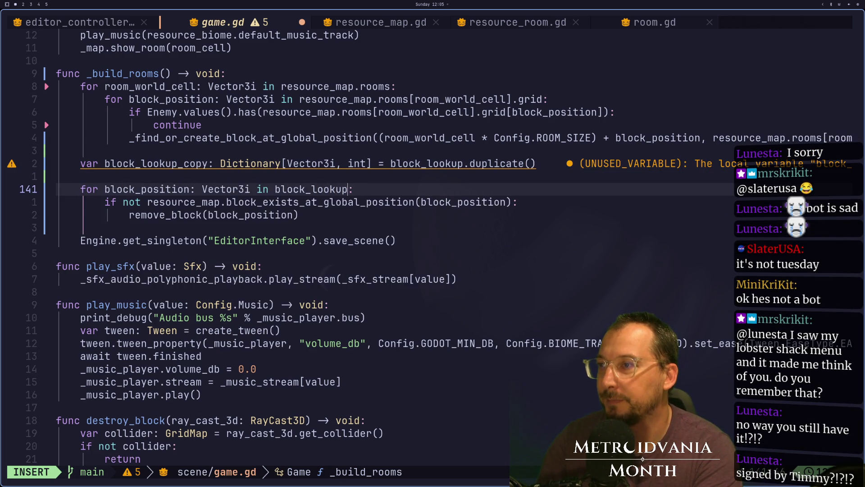
pyautogui.write('y')
pyautogui.press('Escape')
# Step: Save game.gd and switch to the Godot workspace
pyautogui.write(':w')
pyautogui.press('Return')
pyautogui.press('super+2')
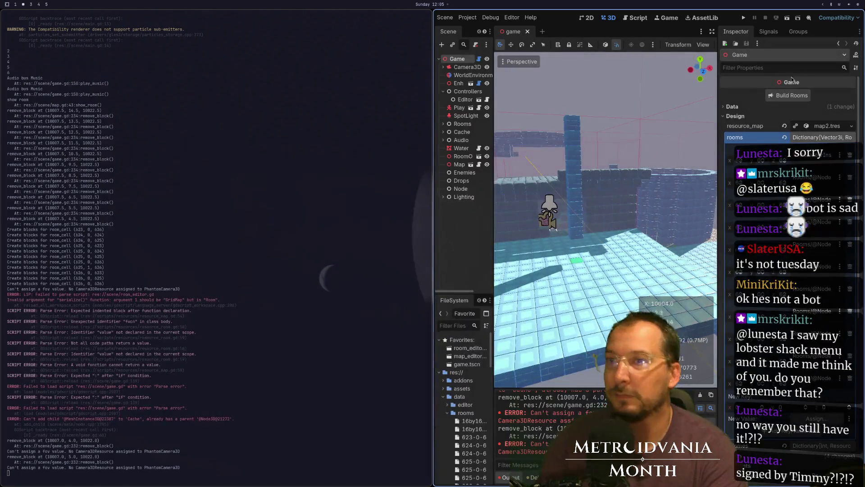
# Step: After Build Rooms reports a type mismatch, change block_lookup_copy's value type from int to Node
pyautogui.click(795, 98)
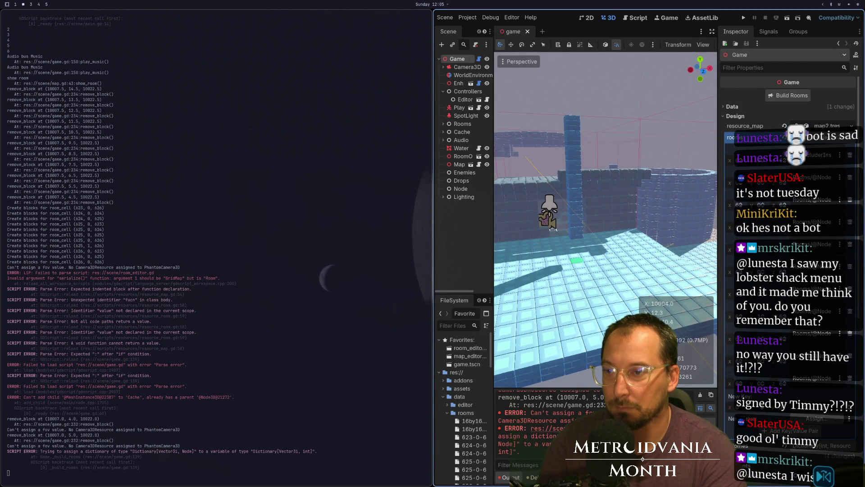
pyautogui.press('super+1')
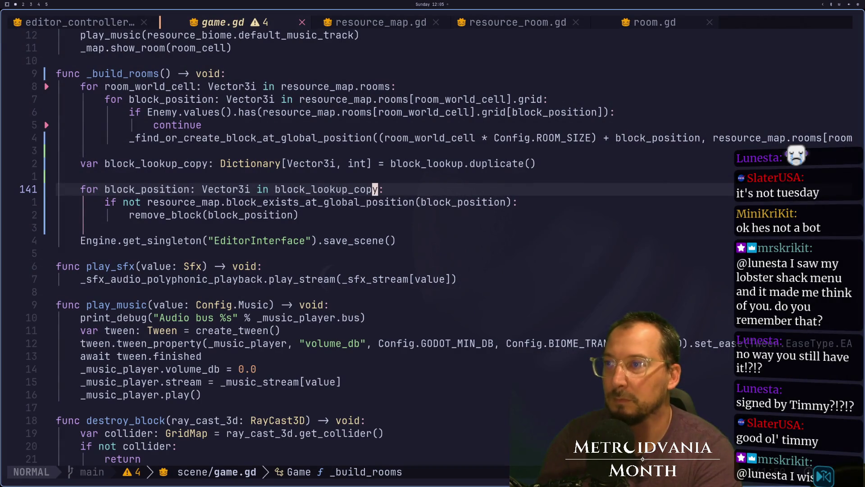
pyautogui.press('h')
pyautogui.press('h')
pyautogui.press('h')
pyautogui.press('k')
pyautogui.press('k')
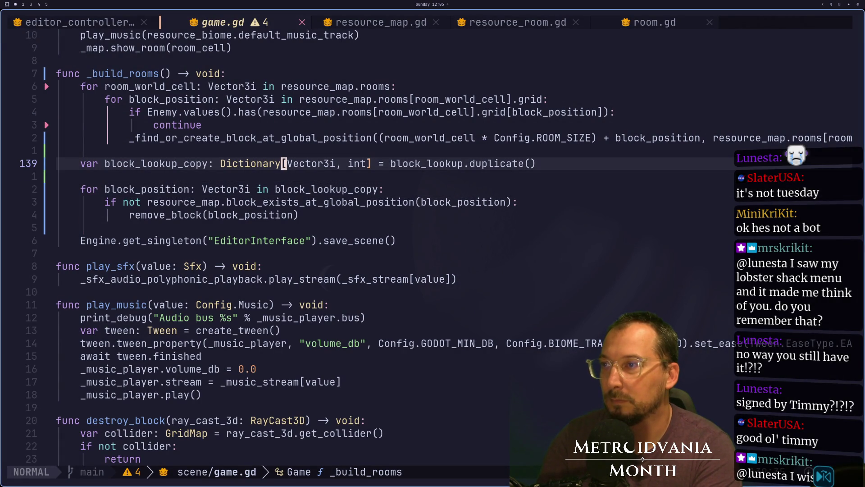
pyautogui.press('w')
pyautogui.press('w')
pyautogui.press('w')
pyautogui.write('ciwNode')
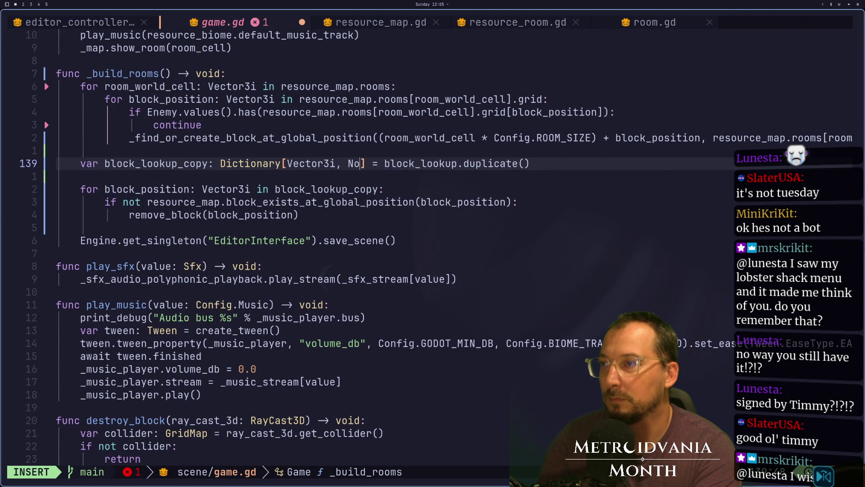
pyautogui.press('Escape')
# Step: Save game.gd and switch back to the Godot workspace
pyautogui.write(':w')
pyautogui.press('Return')
pyautogui.press('super+2')
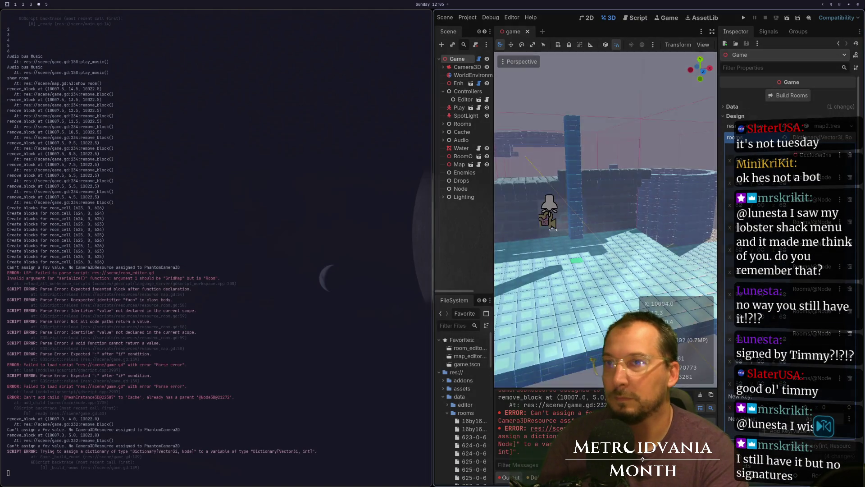
# Step: Run Build Rooms twice, saving the scene each time, and check the remove_block log output
pyautogui.click(787, 95)
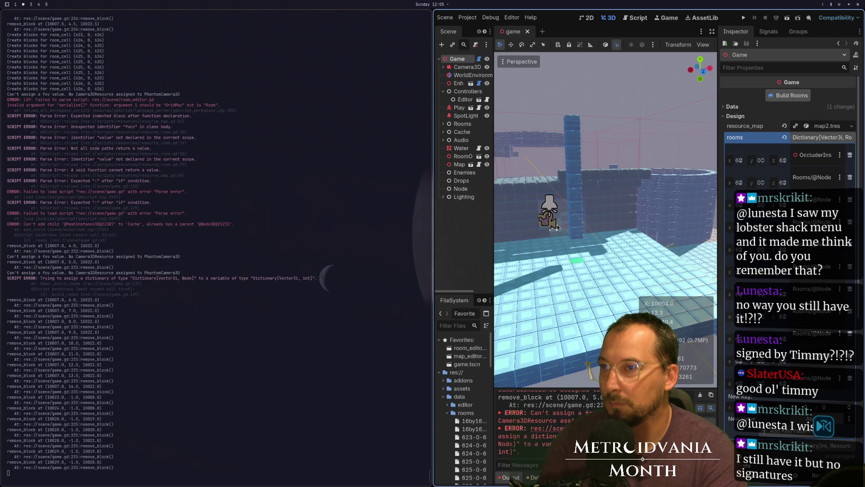
pyautogui.hotkey('ctrl', 's')
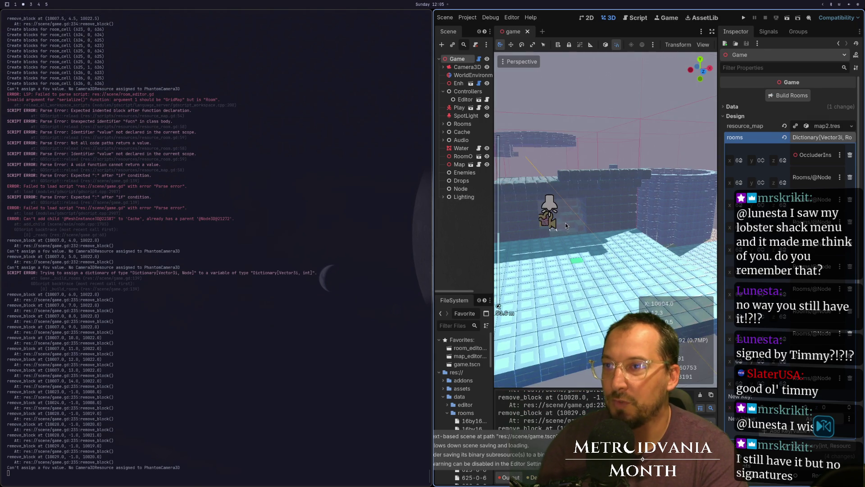
pyautogui.moveTo(566, 223); pyautogui.dragTo(598, 235)
pyautogui.click(795, 96)
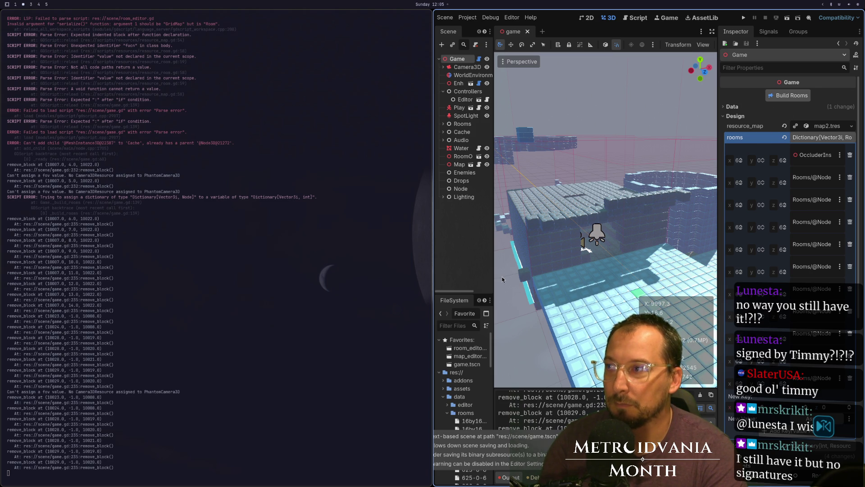
pyautogui.hotkey('ctrl', 's')
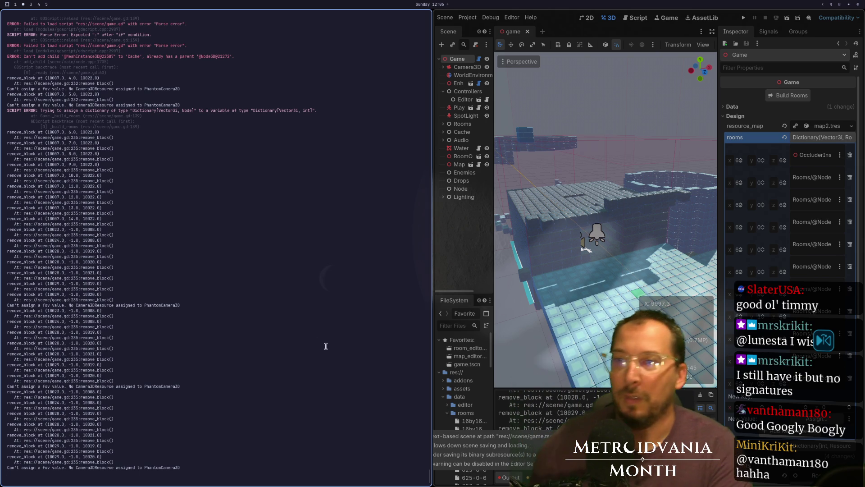
pyautogui.press('super+1')
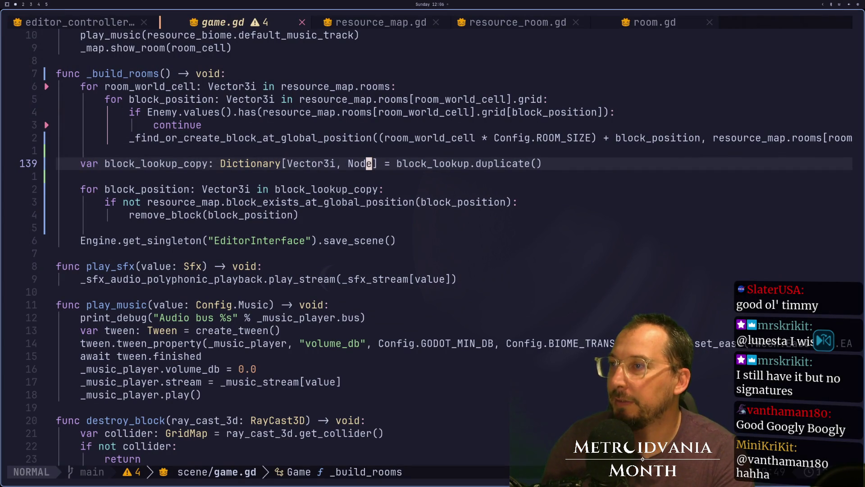
# Step: Jump from the removal loop to the remove_block definition and its print_debug line
pyautogui.click(240, 220)
pyautogui.press('^')
pyautogui.press('-')
pyautogui.press('-')
pyautogui.press('+')
pyautogui.press('+')
pyautogui.press('*')
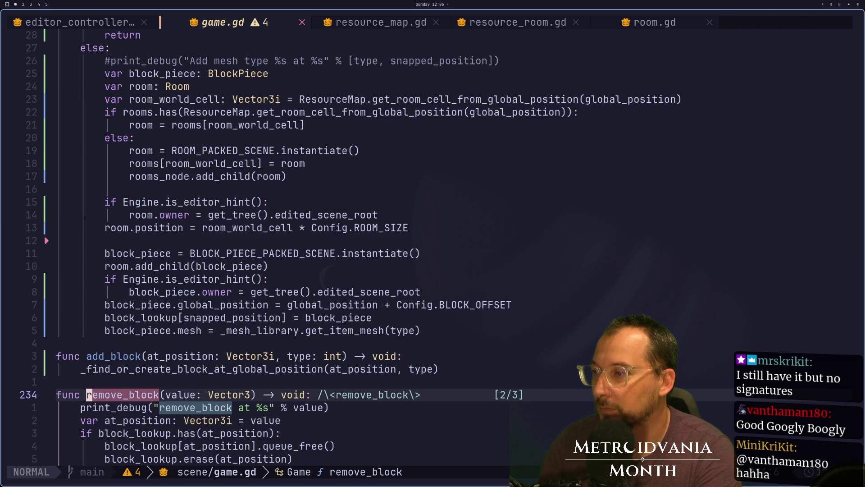
pyautogui.press('Escape')
pyautogui.press('j')
pyautogui.press('j')
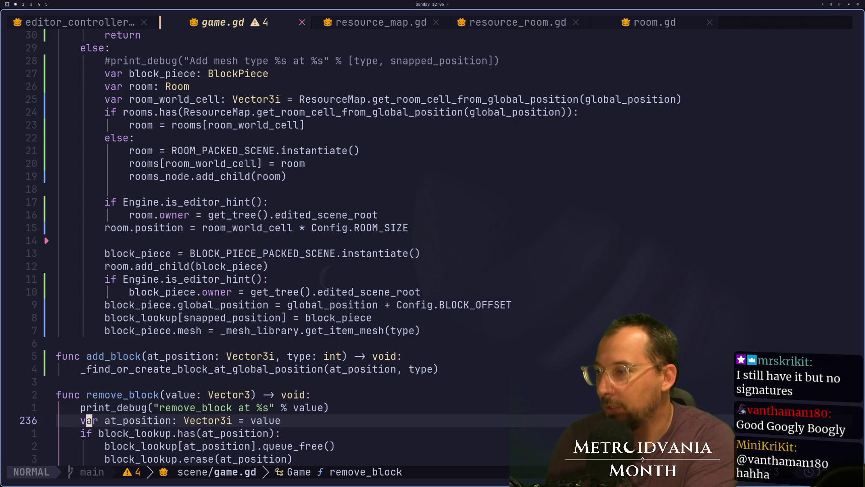
pyautogui.press('j')
pyautogui.press('k')
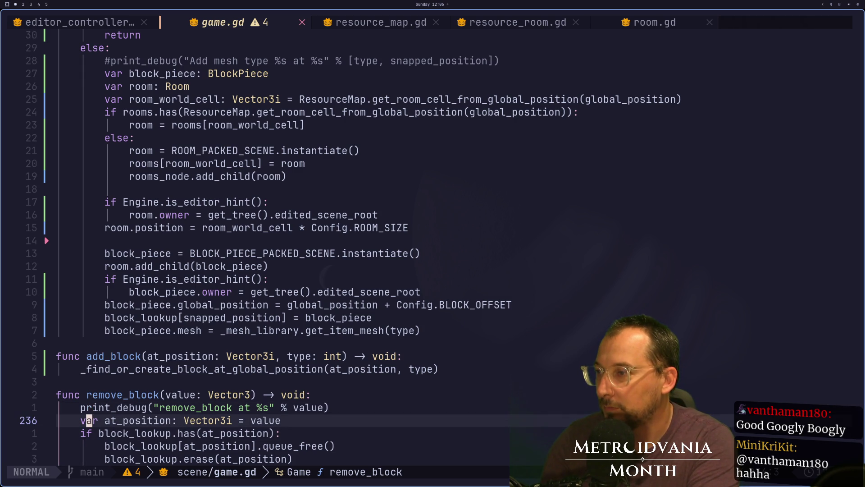
pyautogui.press('k')
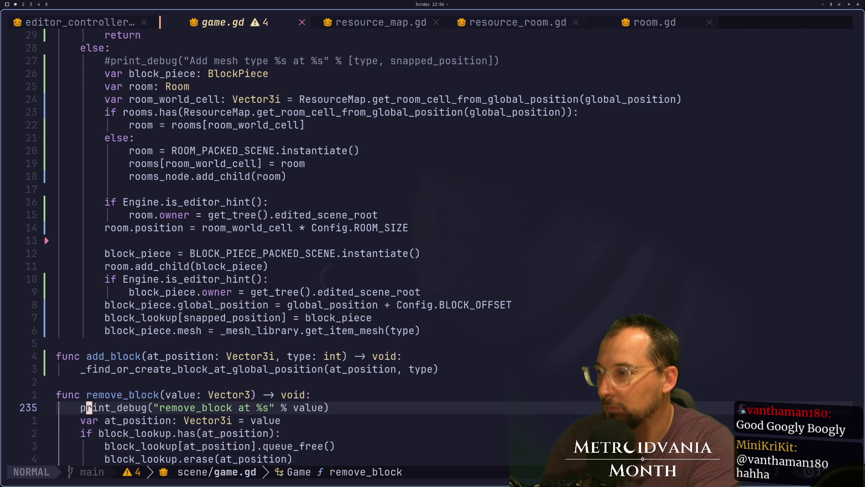
# Step: Move the print_debug line inside the block_lookup.has check above queue_free, re-indented
pyautogui.press('d')
pyautogui.press('d')
pyautogui.press('j')
pyautogui.press('j')
pyautogui.press('P')
pyautogui.press('i')
pyautogui.press('Tab')
pyautogui.press('Escape')
# Step: Save game.gd and return to the Godot workspace
pyautogui.write(':w')
pyautogui.press('Return')
pyautogui.press('super+2')
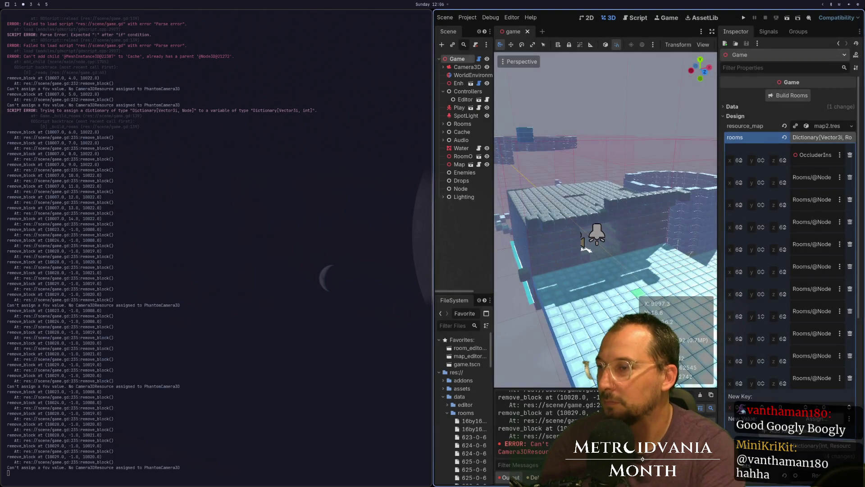
# Step: Rebuild the rooms, save the scene, and rebuild again with the moved log line
pyautogui.click(784, 95)
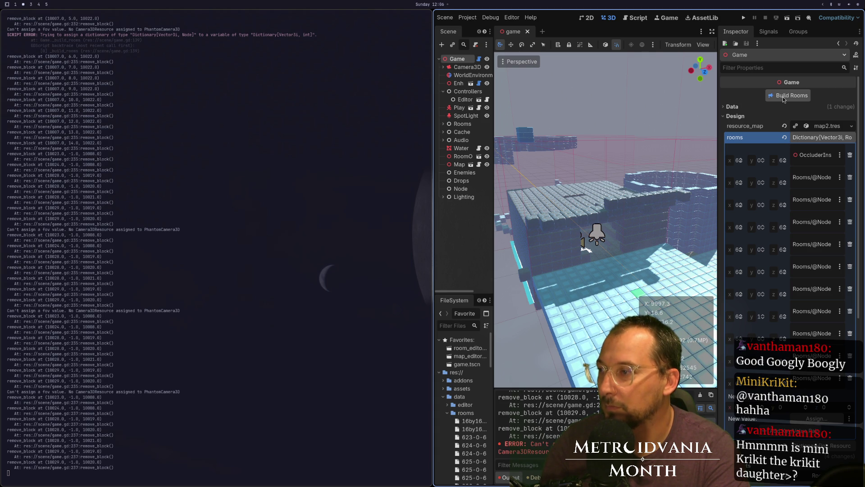
pyautogui.hotkey('ctrl', 's')
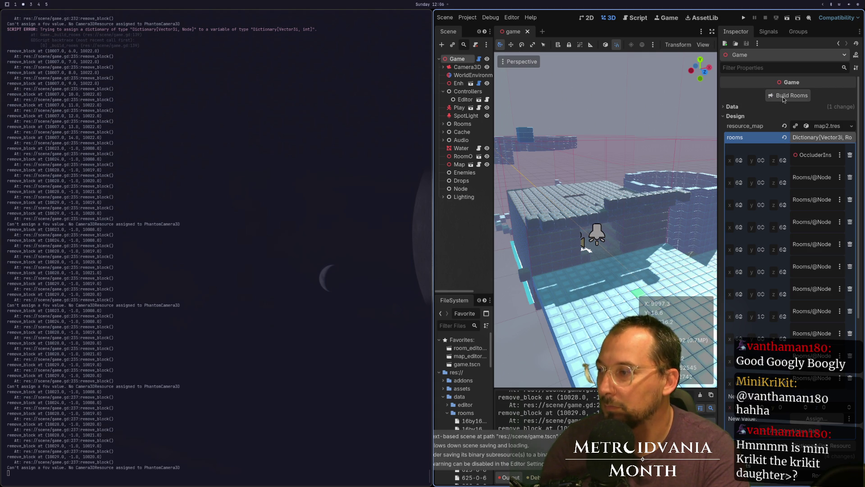
pyautogui.click(783, 97)
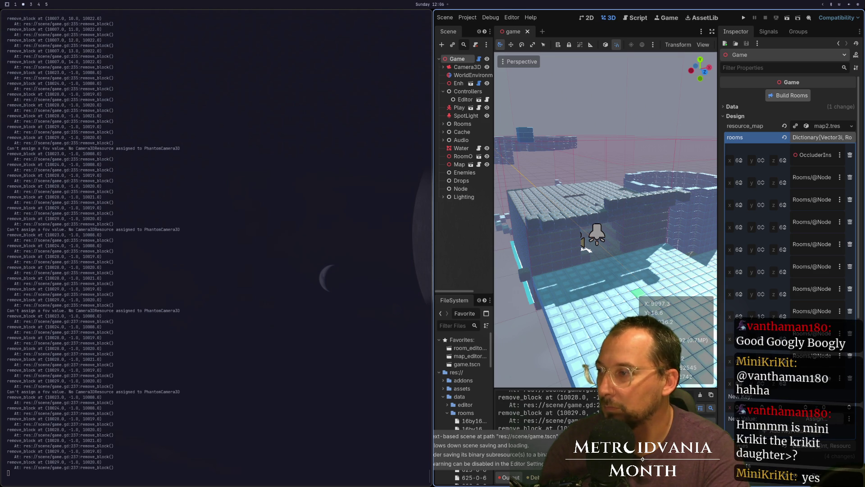
# Step: Scroll through game.gd in Neovim, then return to the Godot workspace
pyautogui.press('super+1')
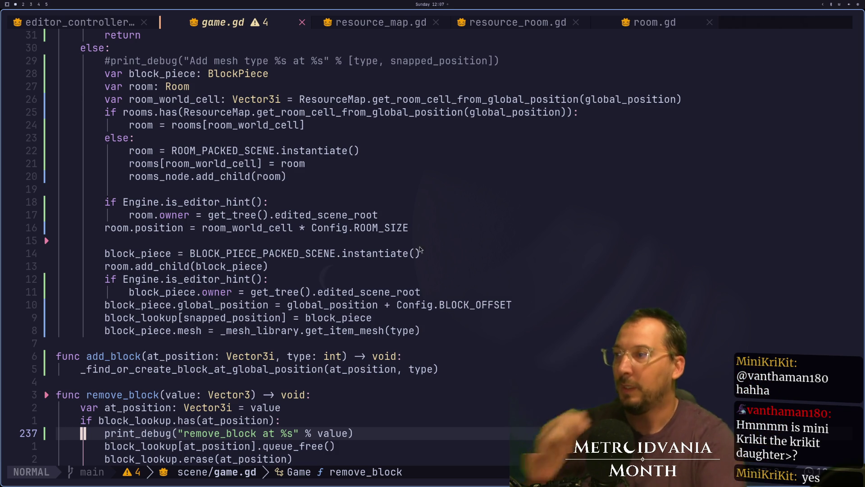
pyautogui.scroll(12, 178, 241)
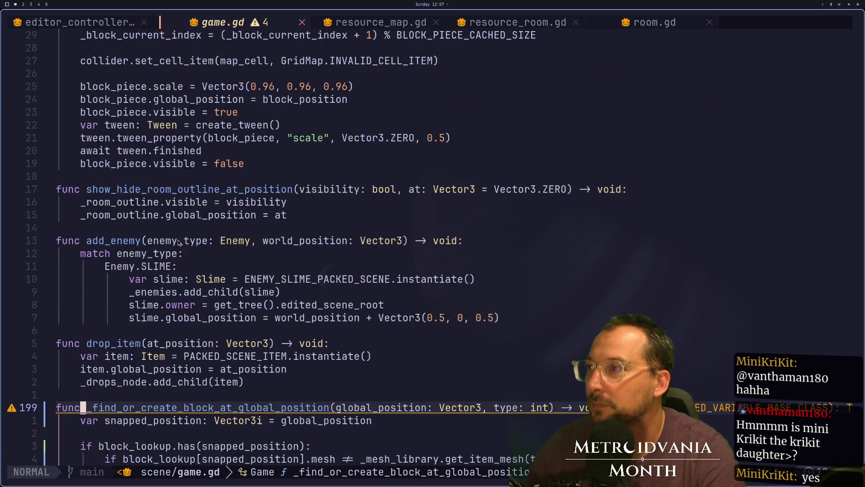
pyautogui.scroll(6, 179, 242)
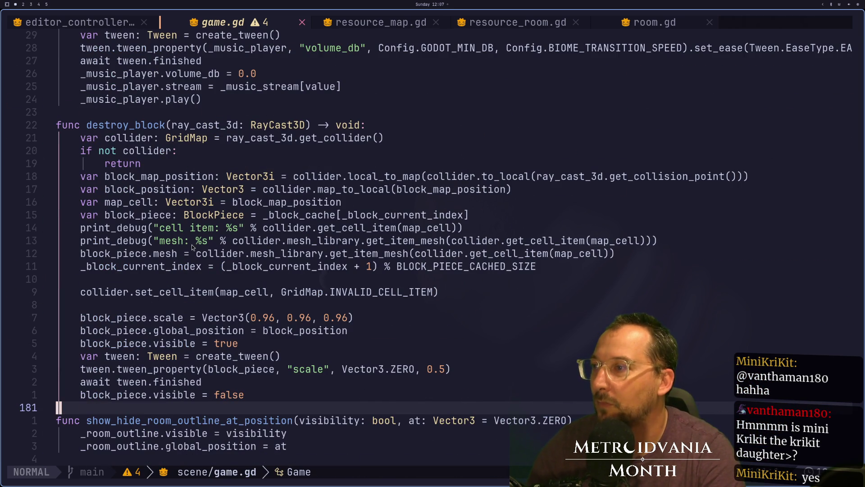
pyautogui.press('super+2')
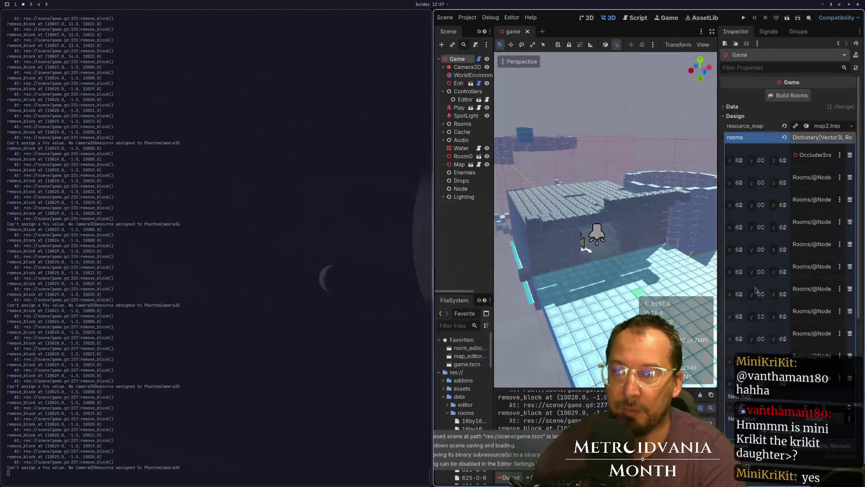
# Step: Collapse the rooms dictionary and widen the Godot window and Inspector property list
pyautogui.click(823, 137)
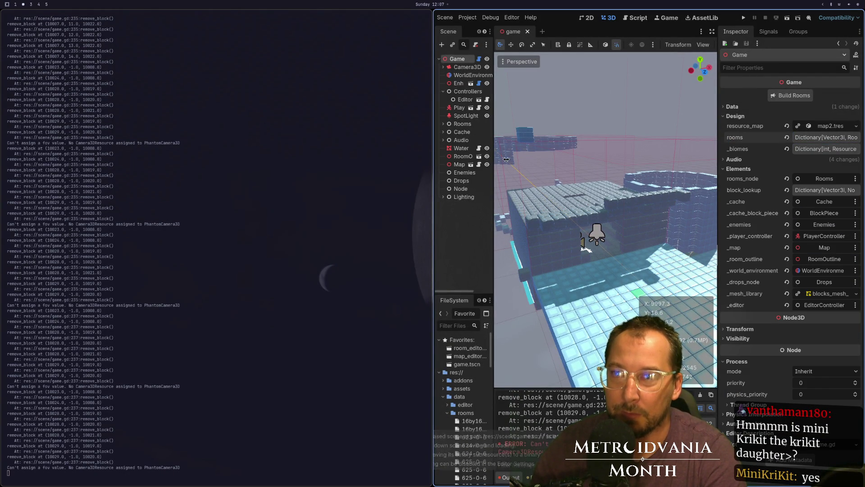
pyautogui.press('super+ctrl+Left')
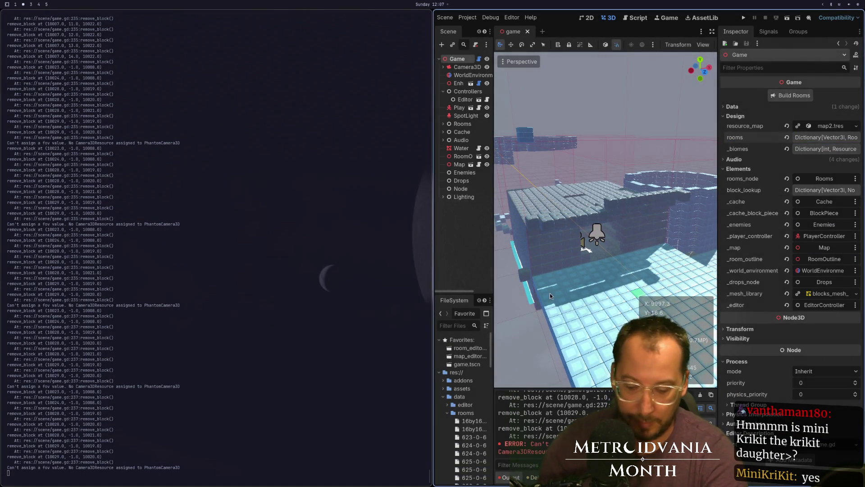
pyautogui.press('super+ctrl+Left')
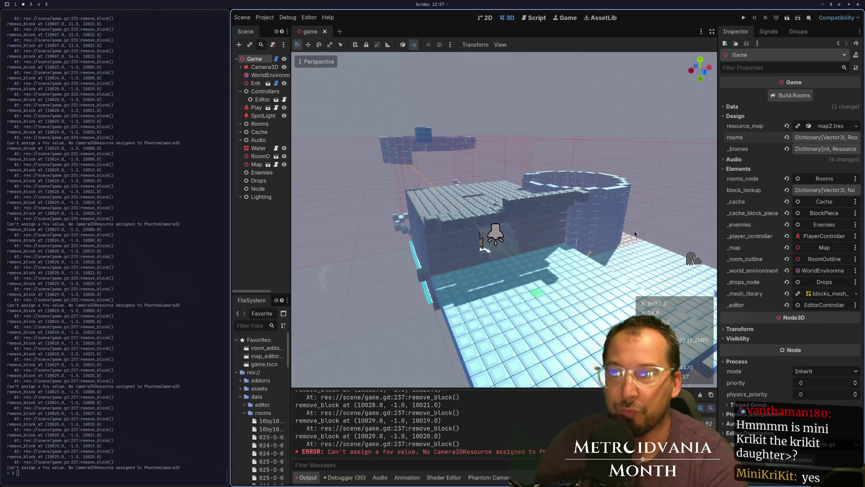
pyautogui.moveTo(718, 213); pyautogui.dragTo(546, 232)
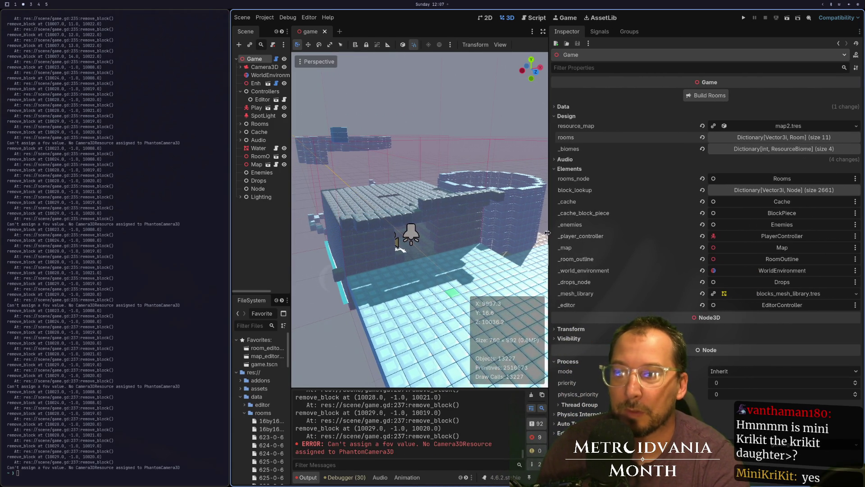
pyautogui.hotkey('ctrl', 'd')
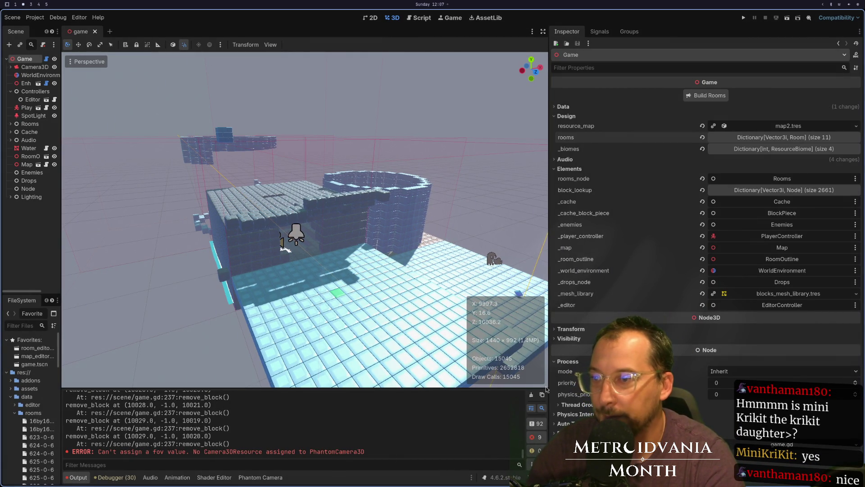
# Step: Clear the Output log, save the scene, and enlarge the log panel to review remove_block output
pyautogui.click(531, 395)
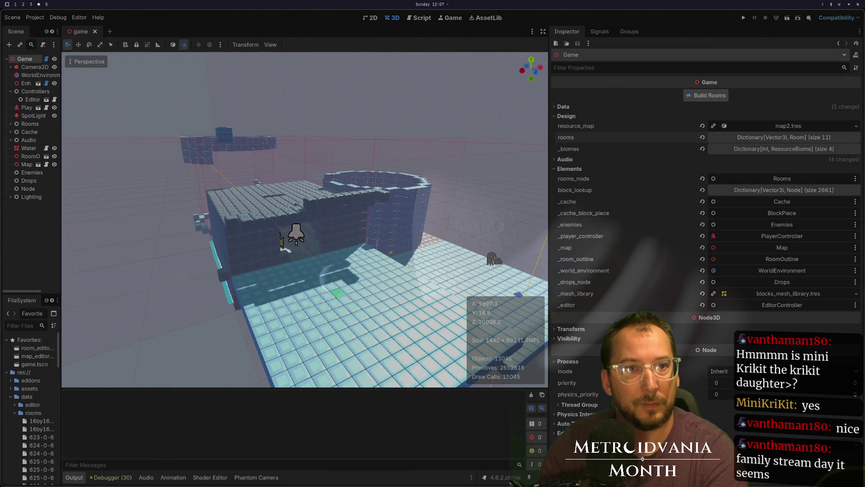
pyautogui.hotkey('ctrl', 's')
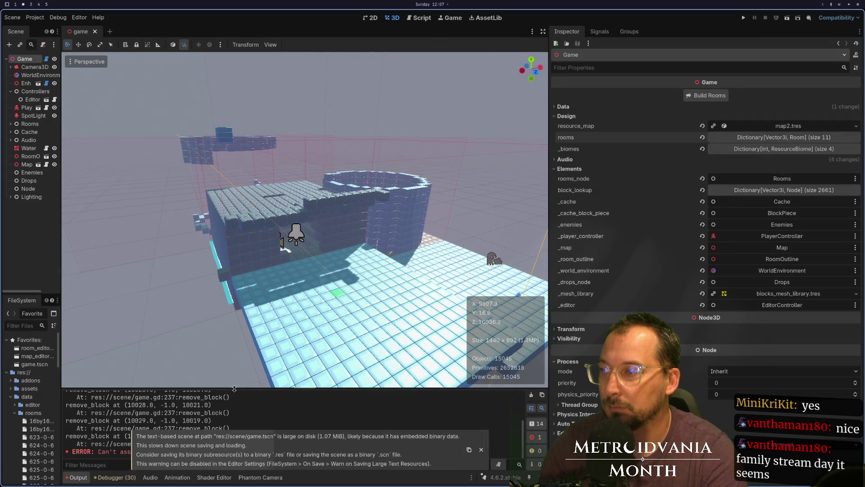
pyautogui.moveTo(234, 388)
pyautogui.mouseDown()
pyautogui.moveTo(240, 248)
pyautogui.moveTo(244, 331)
pyautogui.mouseUp()
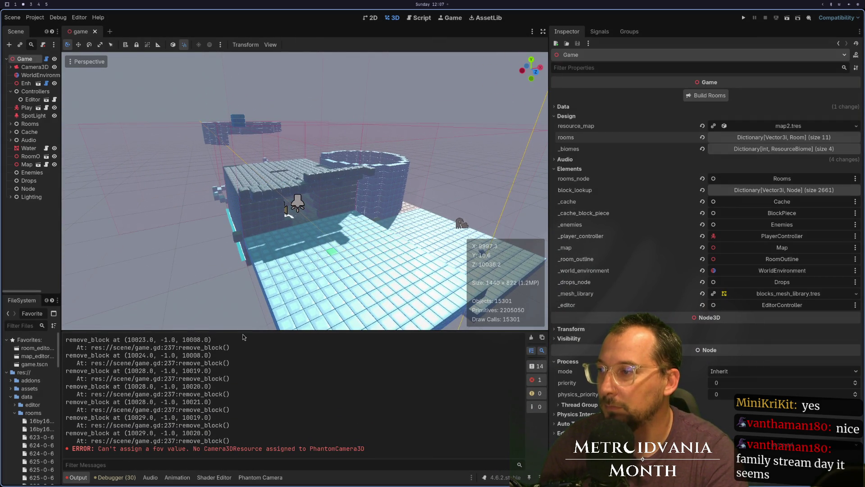
pyautogui.scroll(-2, 466, 255)
pyautogui.scroll(4, 465, 252)
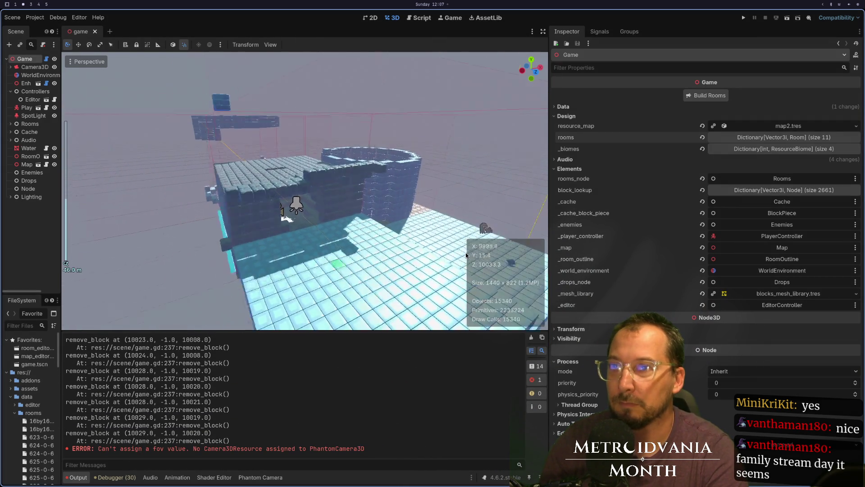
pyautogui.scroll(-2, 466, 252)
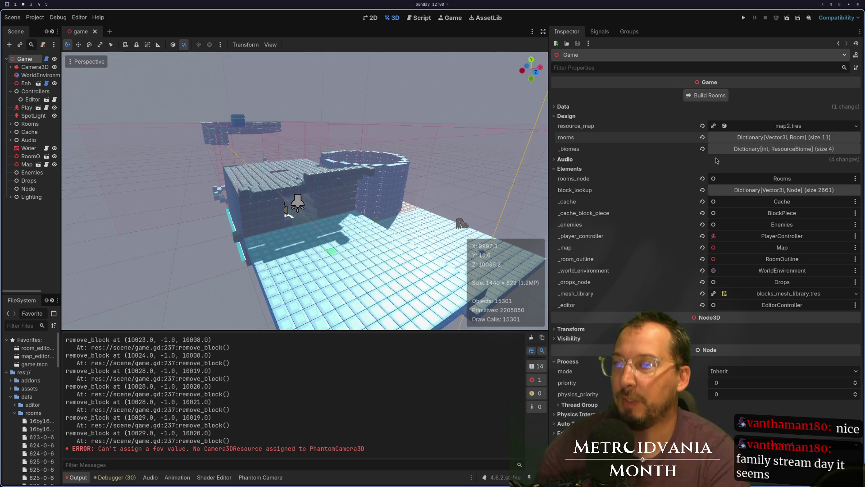
pyautogui.press('super+3')
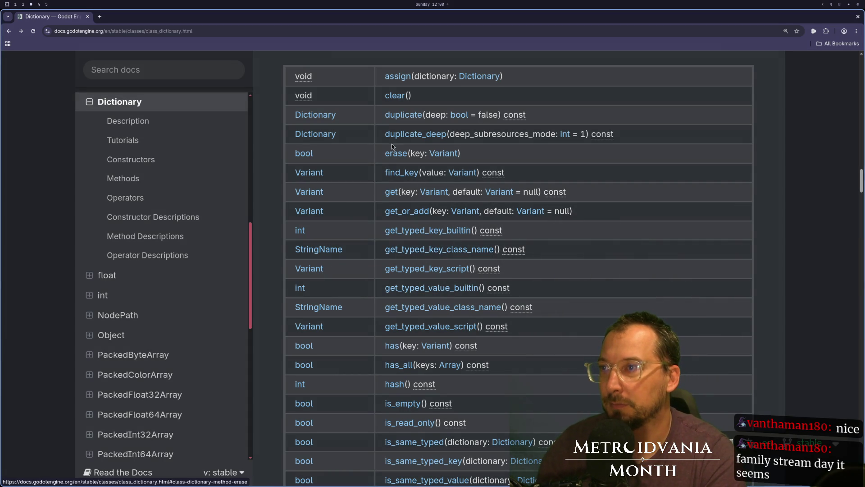
# Step: Read the Dictionary erase() description in the Godot docs, then switch back to Neovim
pyautogui.press('super+2')
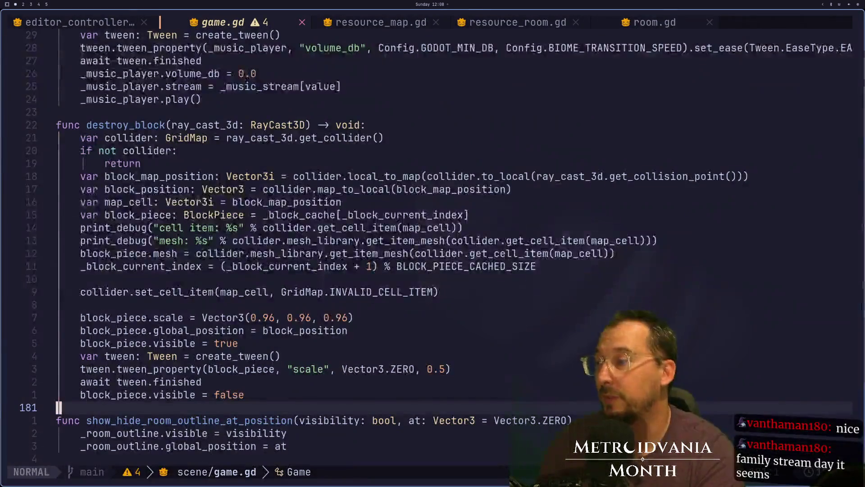
pyautogui.press('super+1')
pyautogui.press('super+3')
pyautogui.click(397, 154)
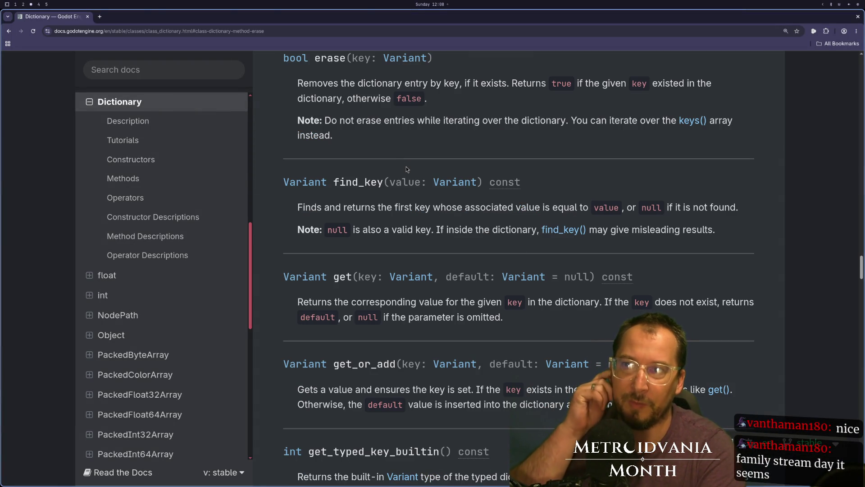
pyautogui.press('super+2')
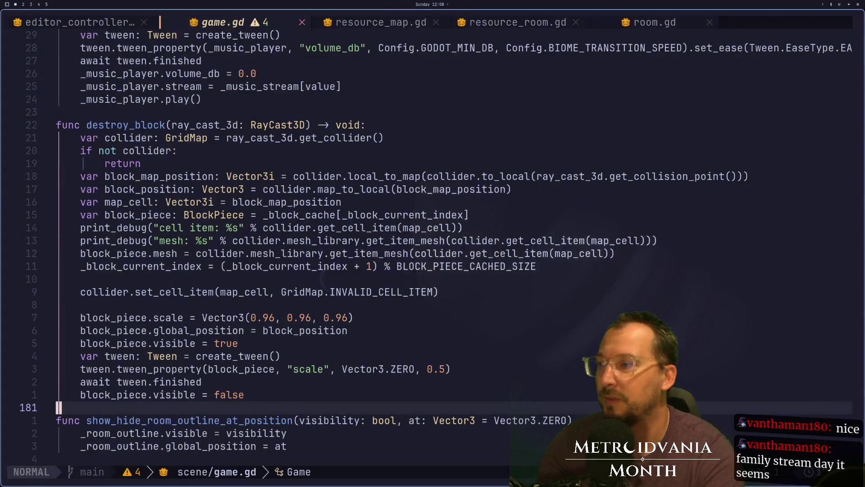
pyautogui.press('super+1')
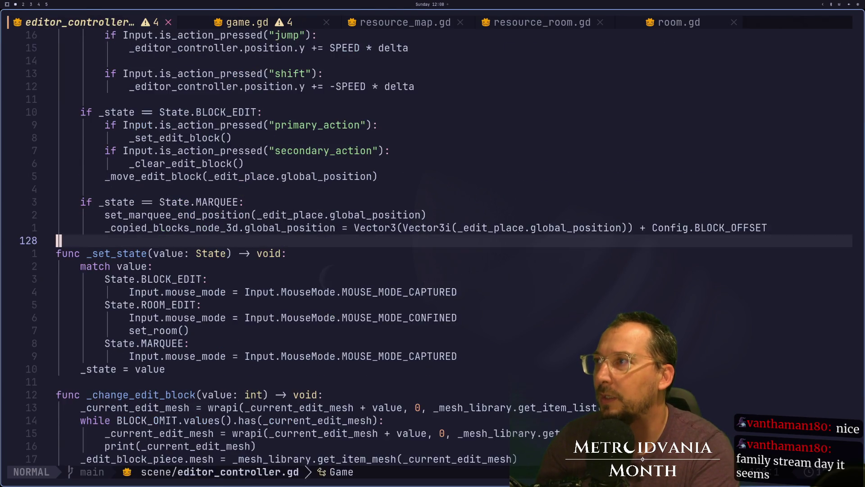
# Step: Bring game.gd's remove_block function into view around line 239
pyautogui.press('j')
pyautogui.press('j')
pyautogui.press('j')
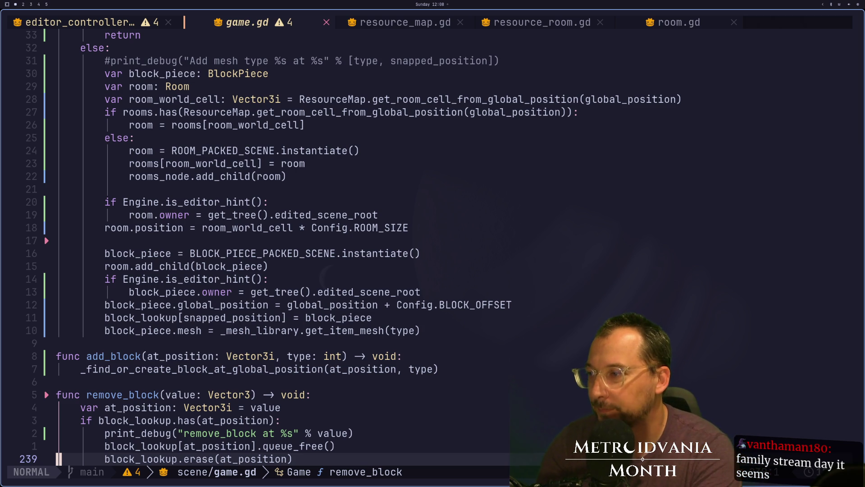
# Step: Move remove_block's print_debug below queue_free and begin wrapping value in an array
pyautogui.press('k')
pyautogui.press('k')
pyautogui.press('d')
pyautogui.press('d')
pyautogui.press('p')
pyautogui.press('j')
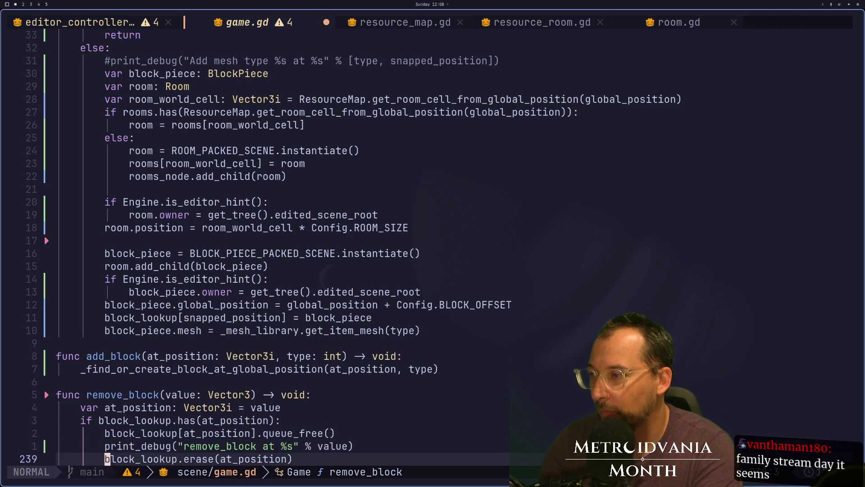
pyautogui.press('d')
pyautogui.press('d')
pyautogui.press('l')
pyautogui.press('l')
pyautogui.press('l')
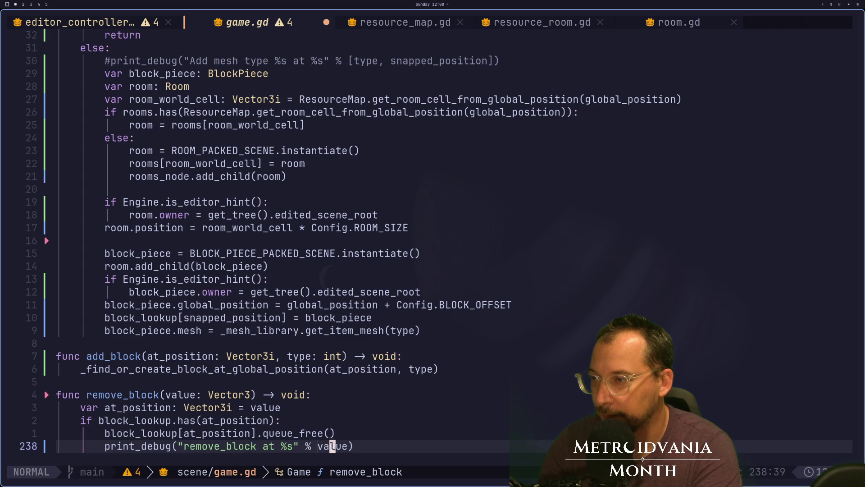
pyautogui.press('i')
pyautogui.press('Escape')
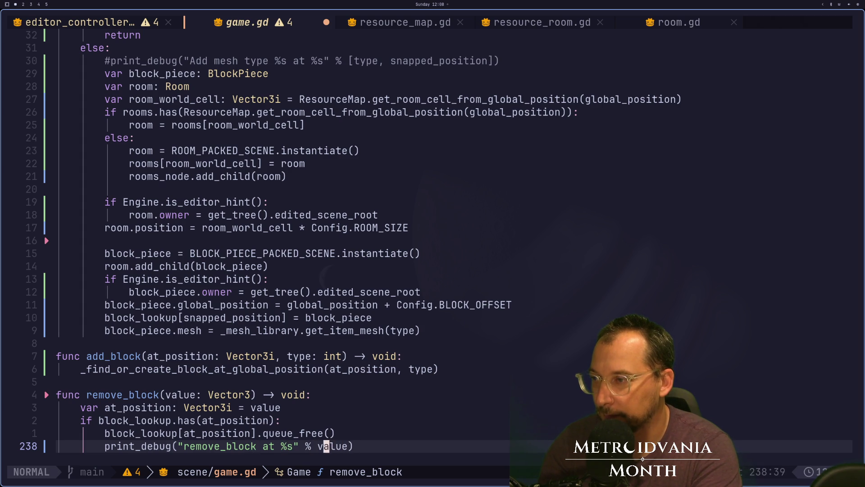
pyautogui.press('h')
pyautogui.press('h')
pyautogui.press('i')
pyautogui.press('Escape')
pyautogui.write('wi[')
pyautogui.press('Escape')
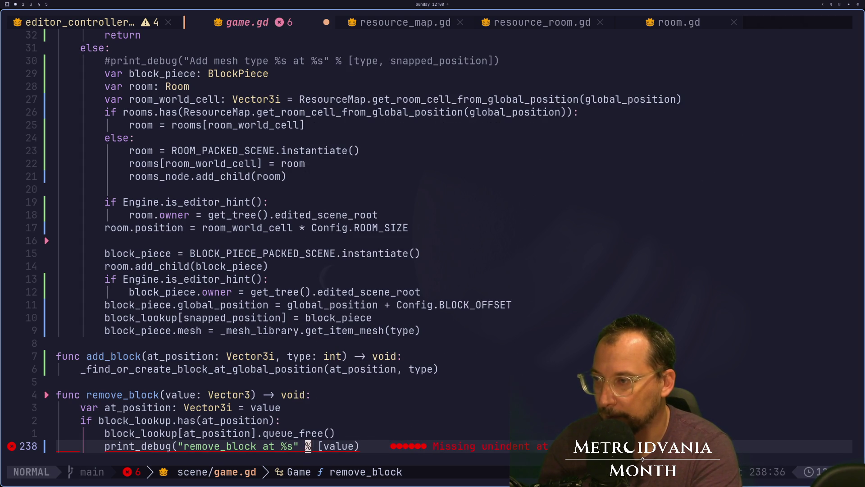
# Step: Add a second %s and join block_lookup.erase(at_position) into the printed array
pyautogui.press('h')
pyautogui.press('h')
pyautogui.write('i %s')
pyautogui.press('Escape')
pyautogui.press('w')
pyautogui.press('w')
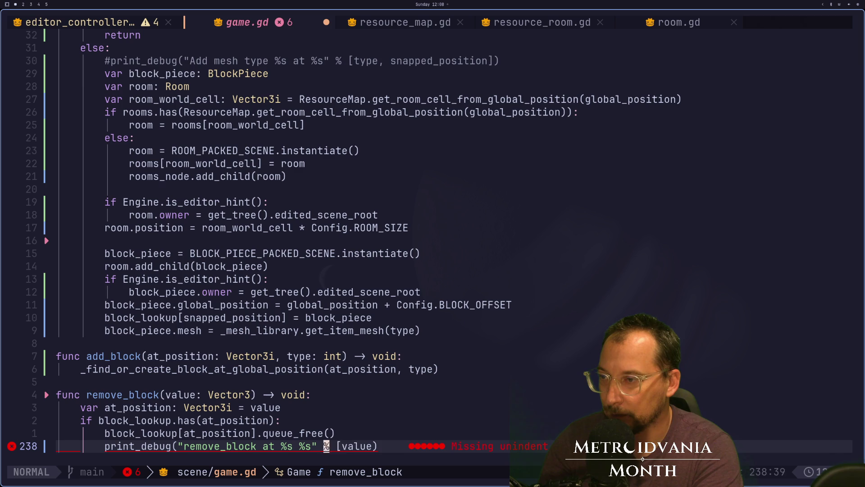
pyautogui.write('ea,')
pyautogui.press('Escape')
pyautogui.press('Return')
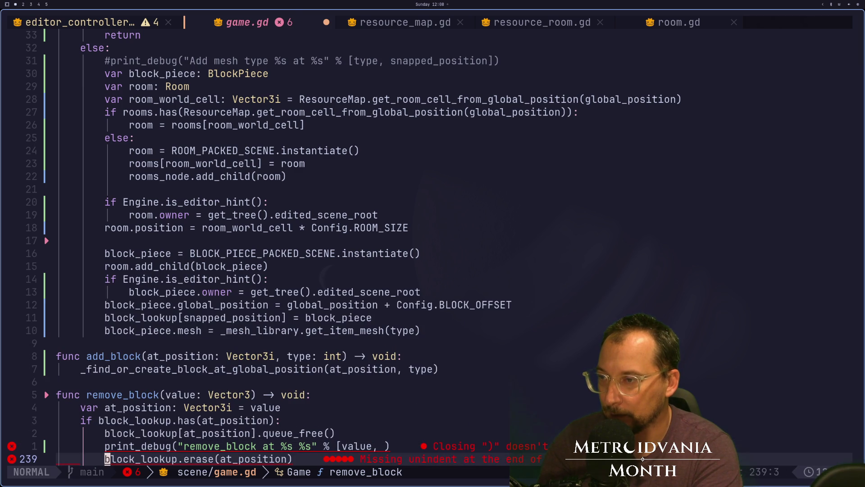
pyautogui.press('i')
pyautogui.press('BackSpace')
pyautogui.press('BackSpace')
pyautogui.press('BackSpace')
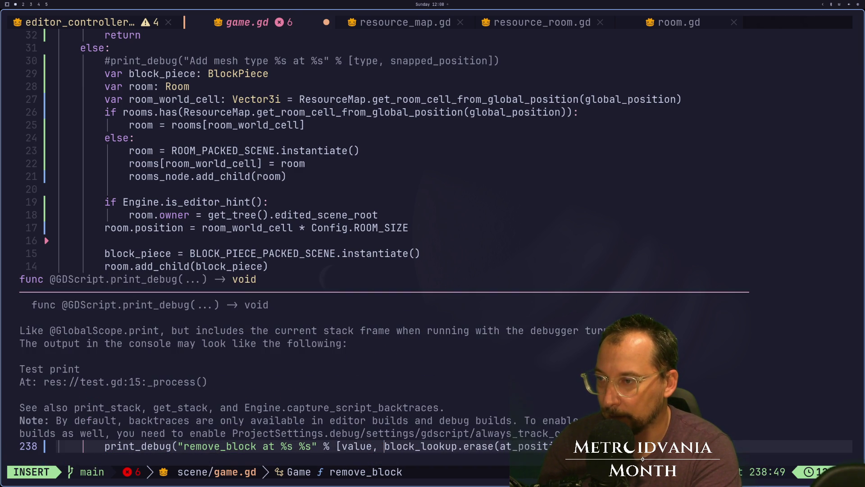
pyautogui.press('Escape')
pyautogui.press('i')
pyautogui.press('Escape')
pyautogui.press('w')
pyautogui.press('w')
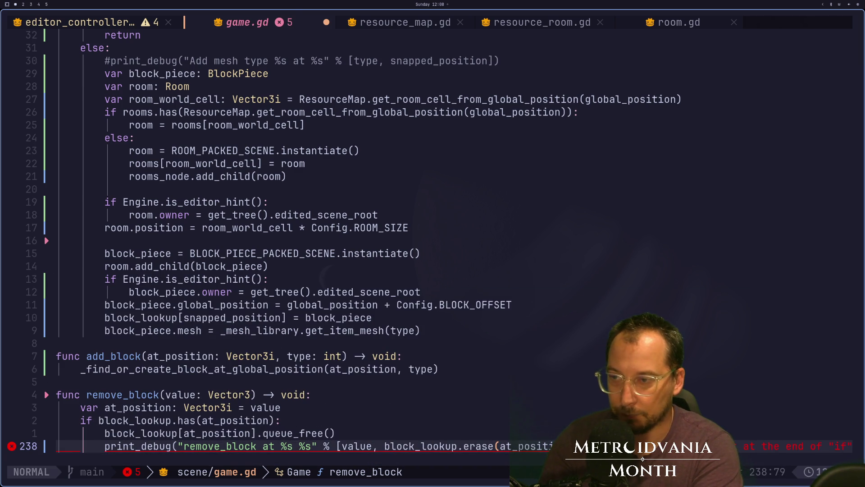
pyautogui.write('A])')
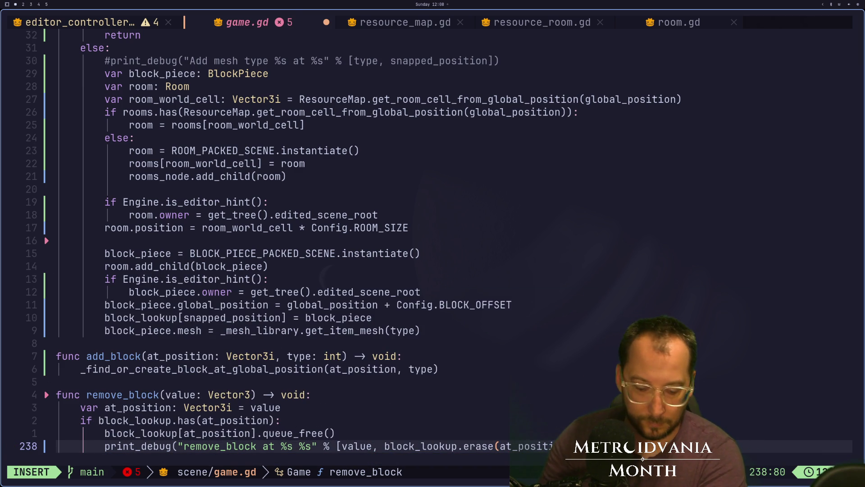
pyautogui.press('Escape')
# Step: Save game.gd and rebuild the rooms with Build Rooms in Godot
pyautogui.write(':w')
pyautogui.press('Return')
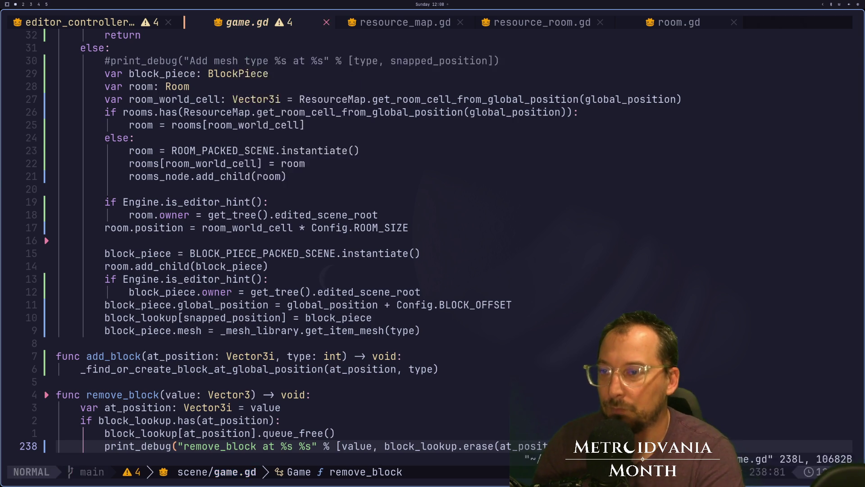
pyautogui.press('super+2')
pyautogui.click(711, 99)
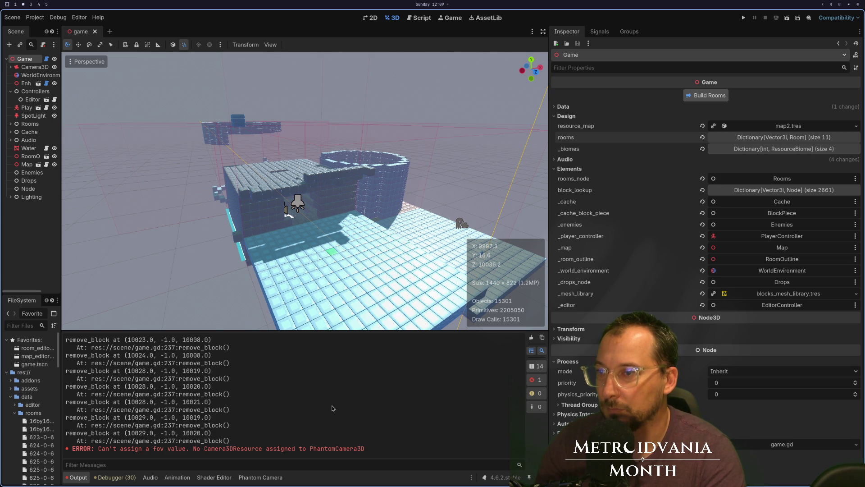
# Step: Save the scene, check that the remove_block log lines end in true, then go back to the Dictionary docs
pyautogui.hotkey('ctrl', 's')
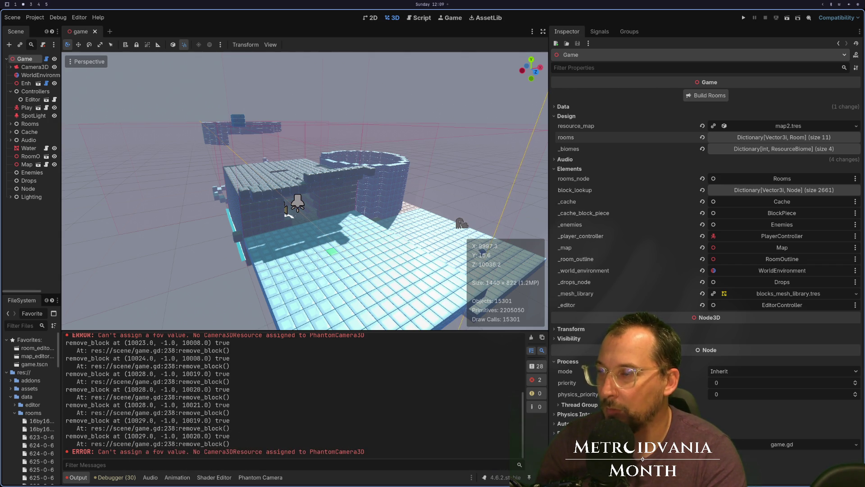
pyautogui.press('super+3')
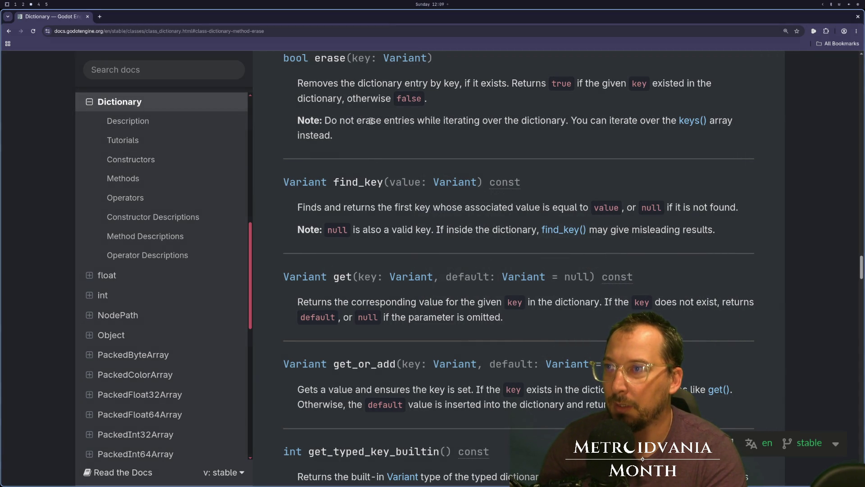
# Step: Highlight the erase() note against erasing while iterating, then return to game.gd
pyautogui.moveTo(320, 124); pyautogui.dragTo(408, 134)
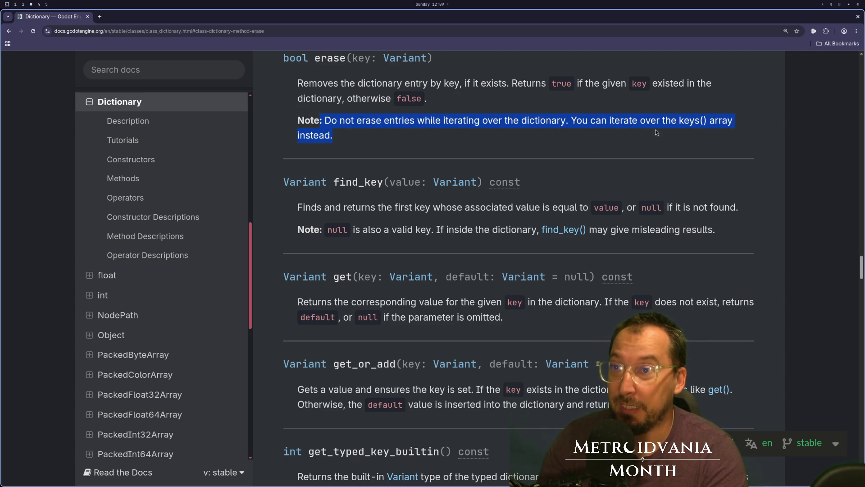
pyautogui.press('super+2')
pyautogui.press('super+1')
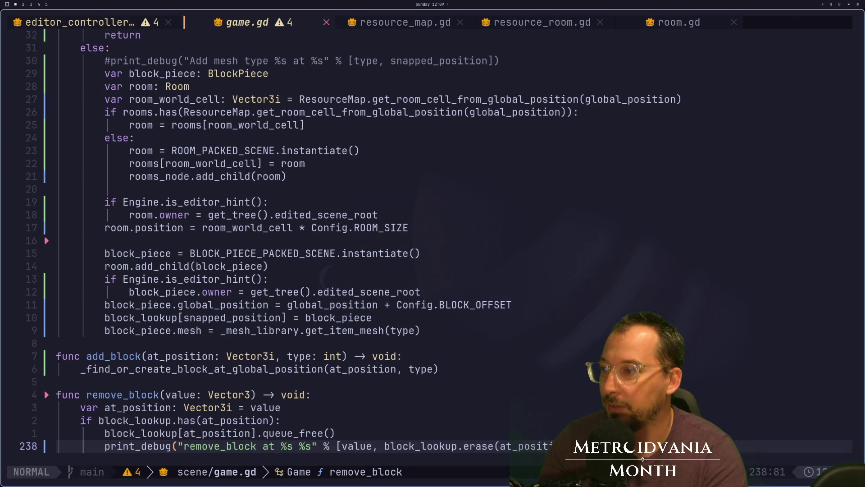
# Step: Scroll through game.gd's functions up to _ready and back down to the _build_rooms loop
pyautogui.press('k')
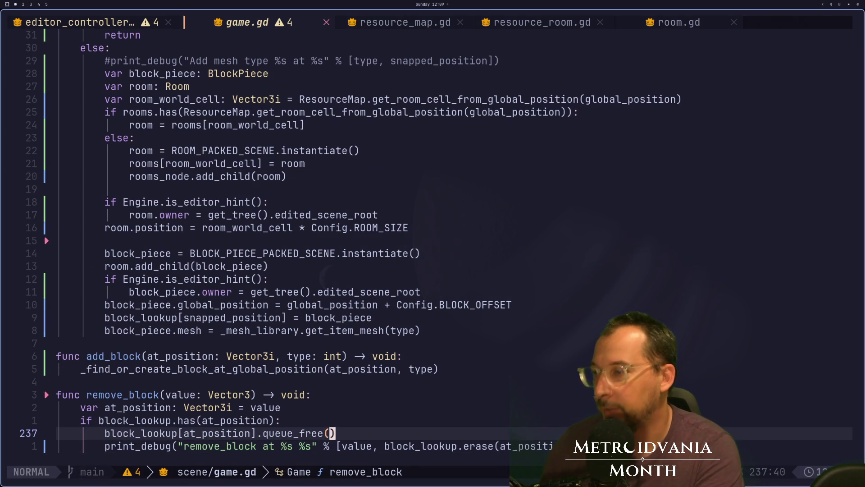
pyautogui.press('k')
pyautogui.press('k')
pyautogui.press('k')
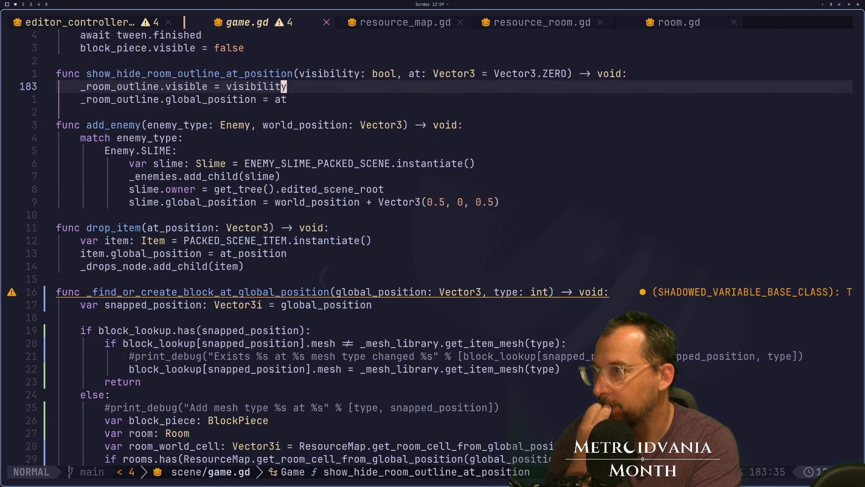
pyautogui.press('k')
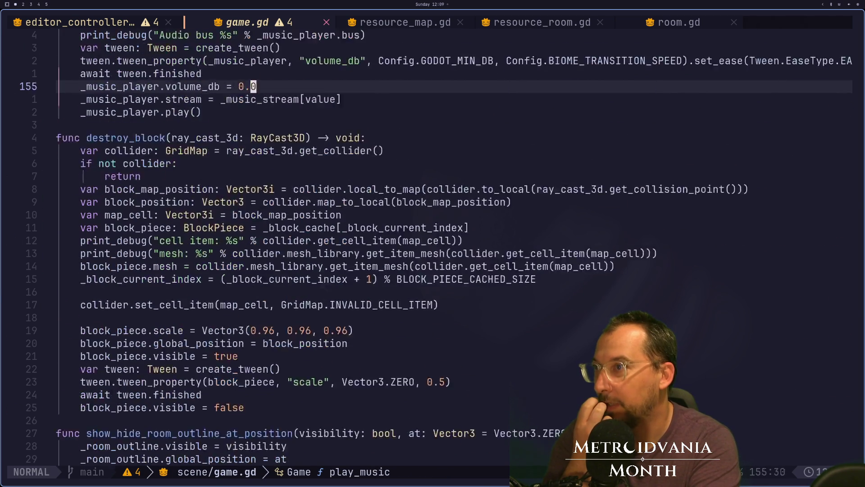
pyautogui.press('k')
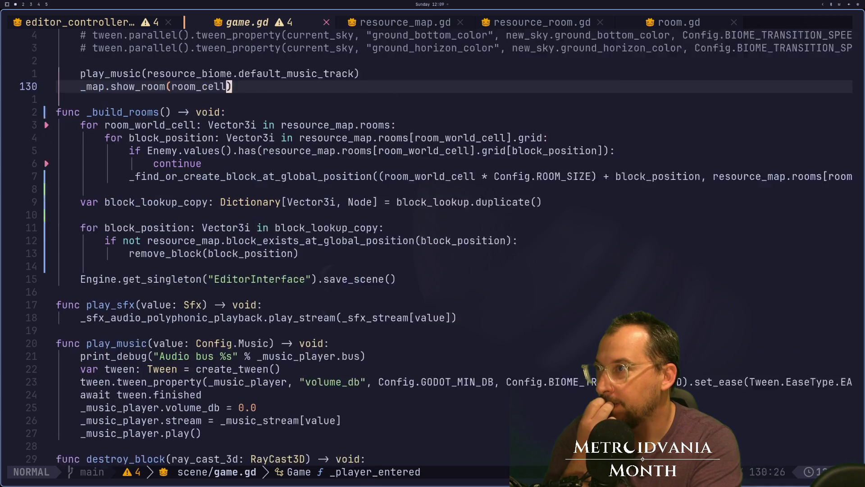
pyautogui.press('k')
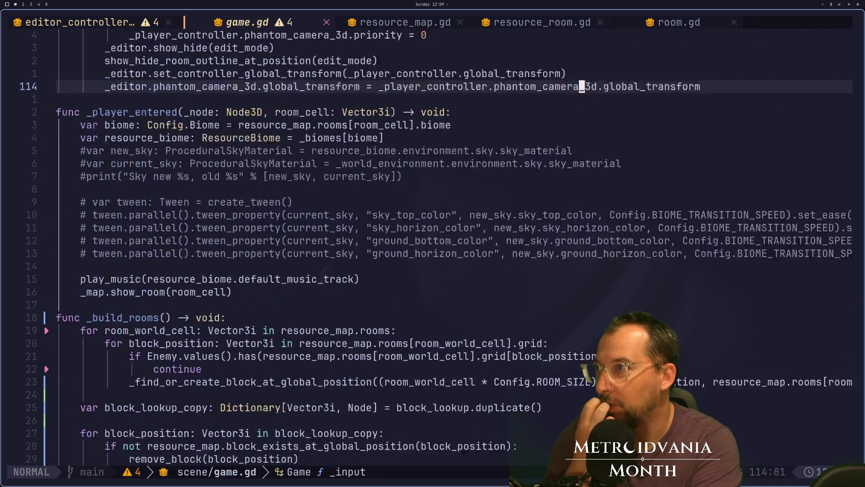
pyautogui.press('j')
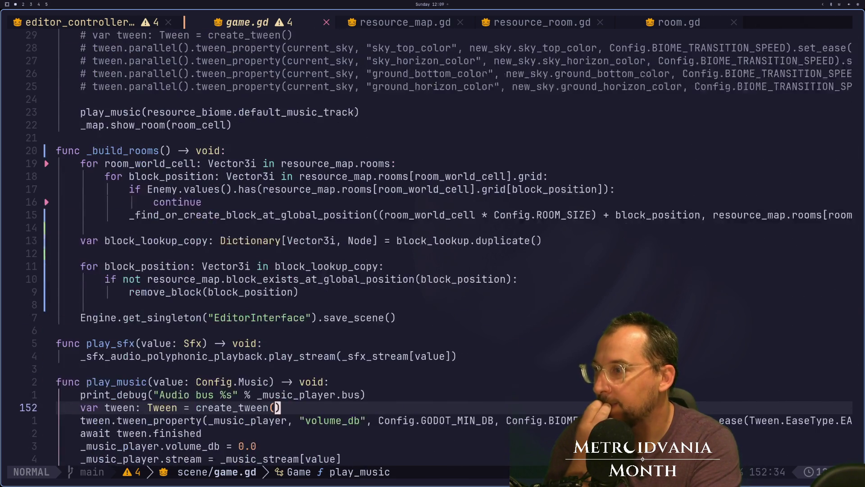
pyautogui.press('j')
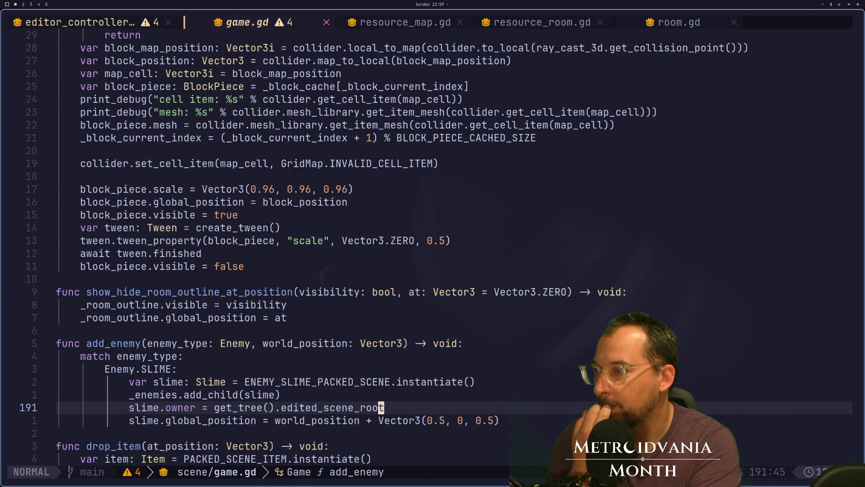
pyautogui.press('j')
pyautogui.press('j')
pyautogui.press('j')
pyautogui.press('j')
pyautogui.press('j')
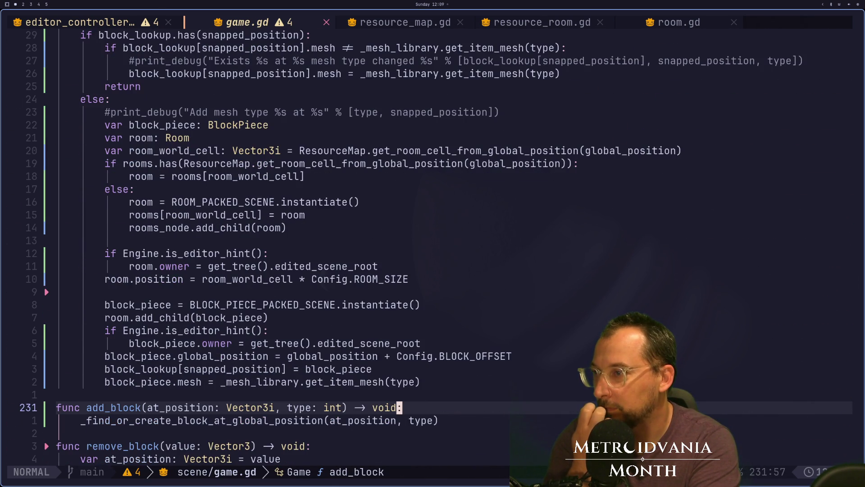
pyautogui.press('k')
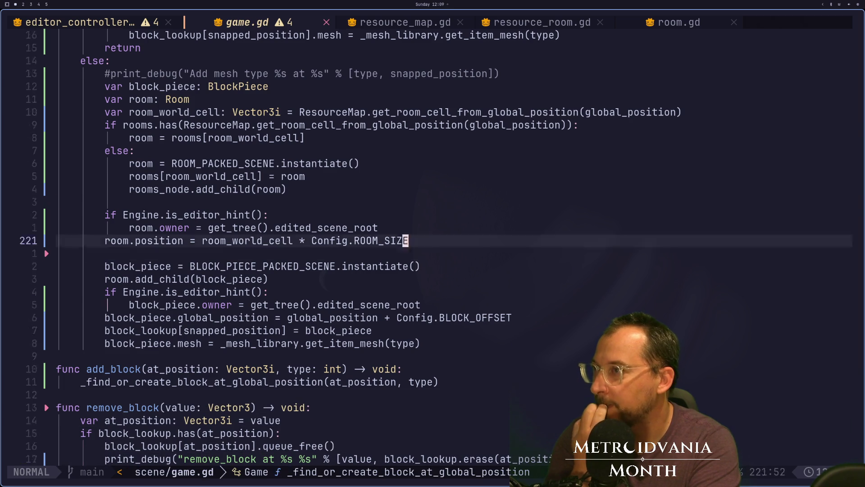
pyautogui.press('k')
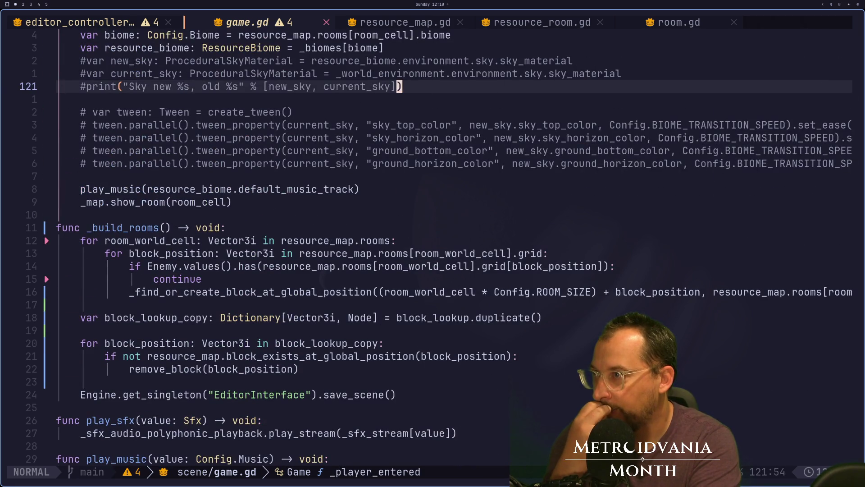
pyautogui.press('k')
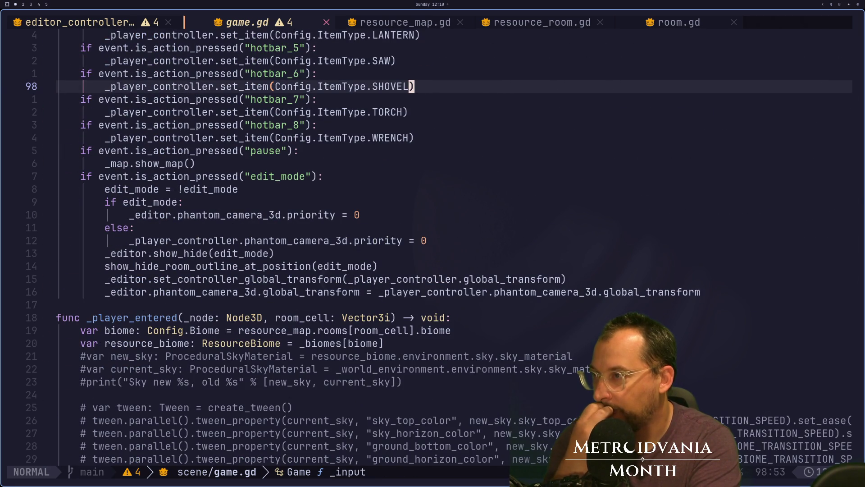
pyautogui.press('k')
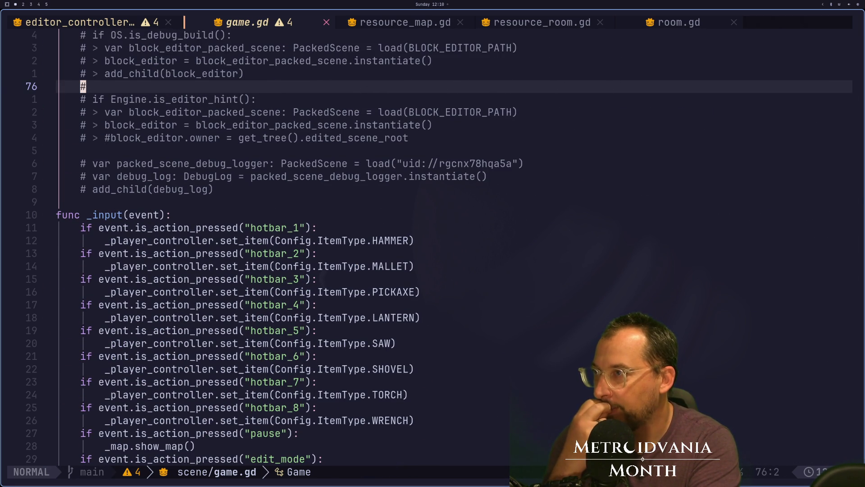
pyautogui.press('k')
pyautogui.press('k')
pyautogui.press('k')
pyautogui.press('k')
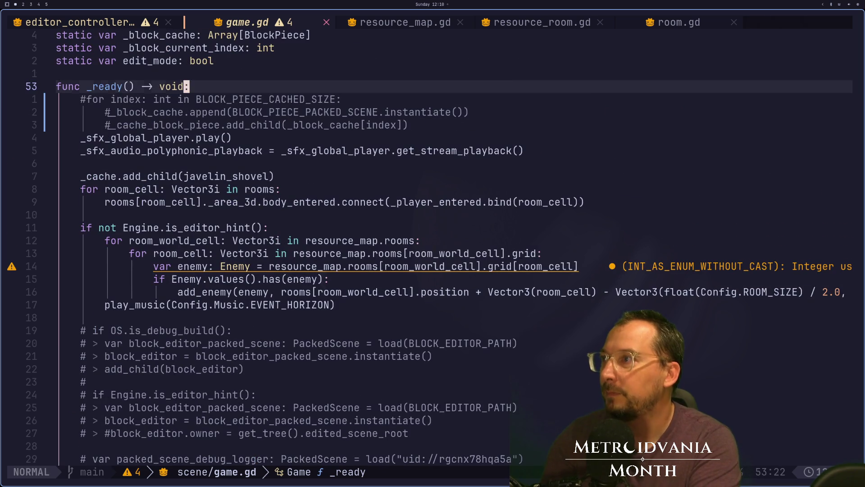
pyautogui.press('j')
pyautogui.press('j')
pyautogui.press('j')
pyautogui.press('j')
pyautogui.press('j')
pyautogui.press('j')
pyautogui.press('k')
pyautogui.press('k')
pyautogui.press('k')
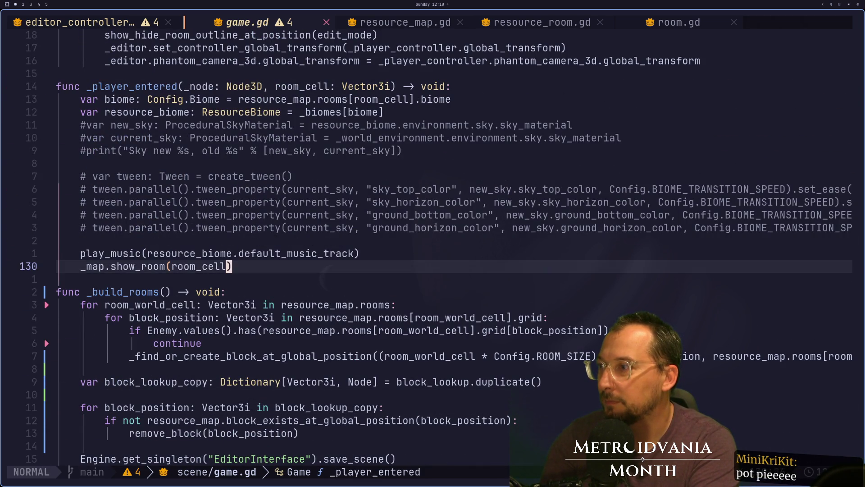
pyautogui.press('j')
pyautogui.press('j')
pyautogui.press('j')
pyautogui.press('k')
pyautogui.press('k')
pyautogui.press('k')
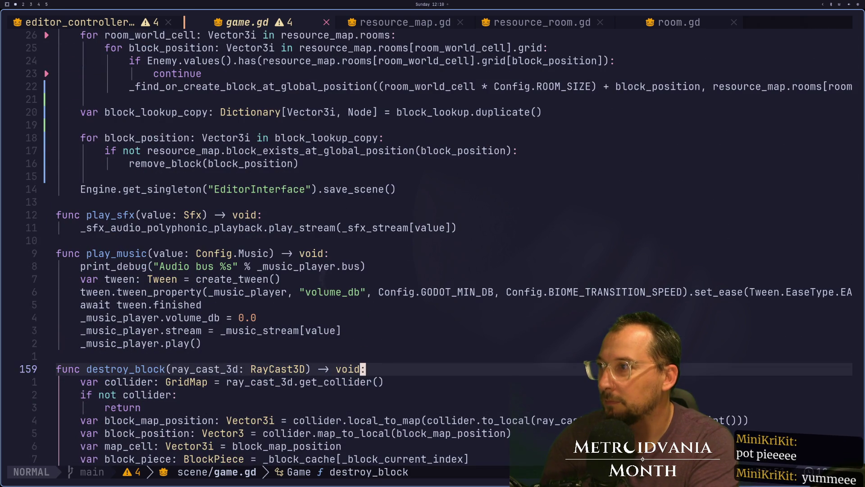
pyautogui.press('k')
pyautogui.press('k')
pyautogui.press('k')
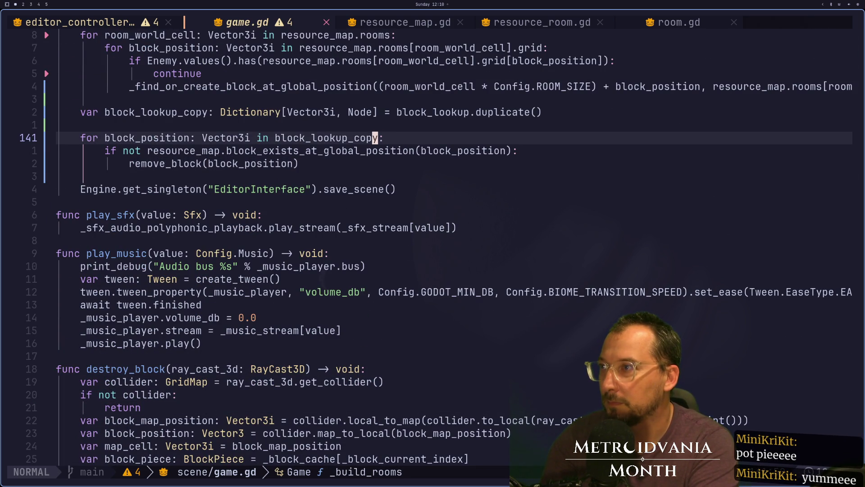
# Step: Change the loop to iterate block_lookup.keys() and delete the block_lookup_copy line
pyautogui.press('h')
pyautogui.press('c')
pyautogui.press('w')
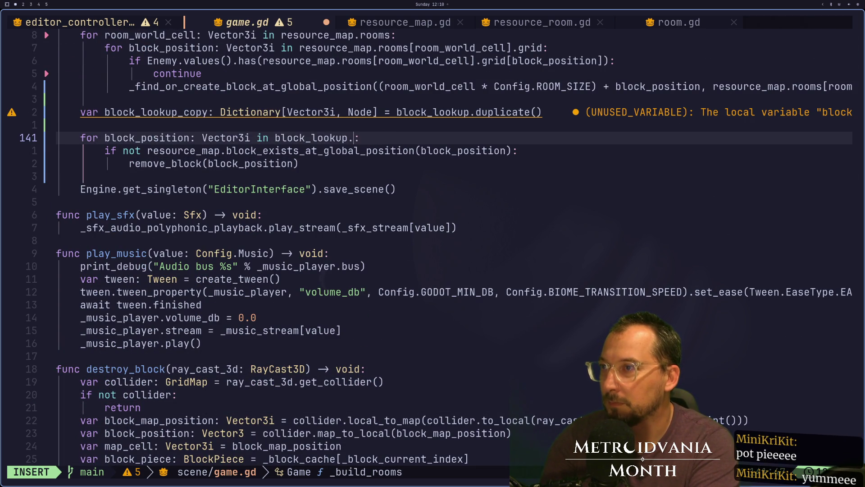
pyautogui.write('keys()')
pyautogui.press('Escape')
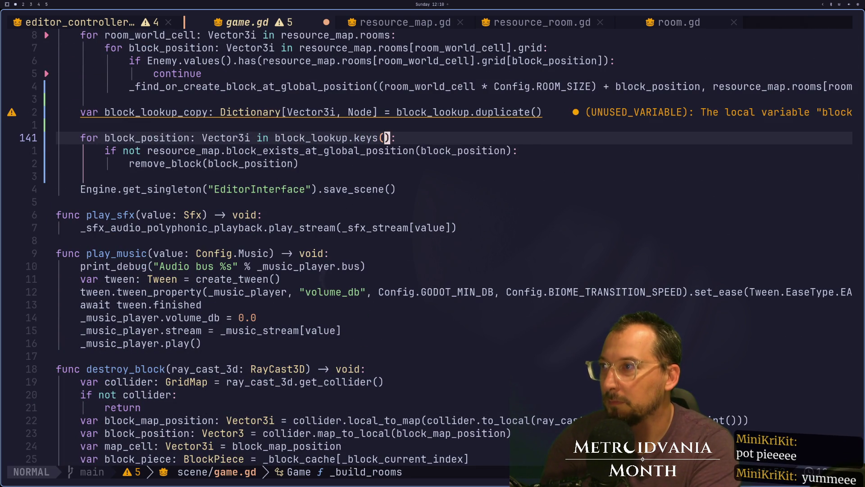
pyautogui.press('k')
pyautogui.press('d')
pyautogui.press('d')
pyautogui.press('k')
pyautogui.press('d')
pyautogui.press('d')
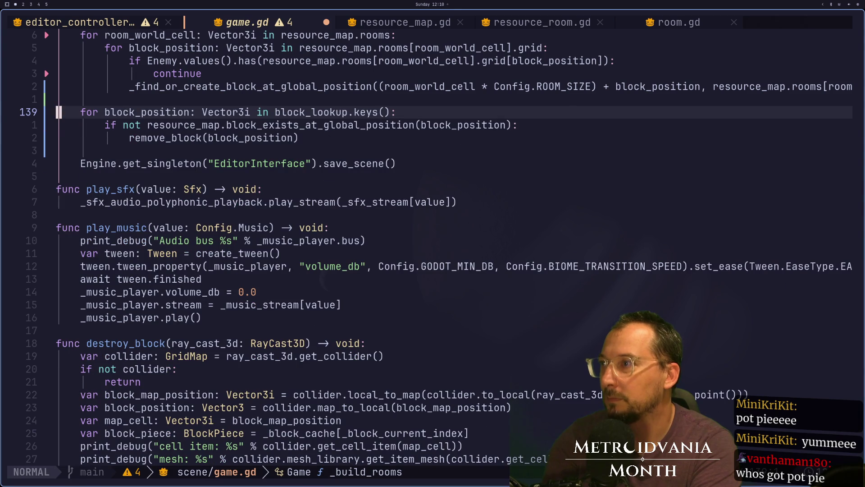
pyautogui.press('super+2')
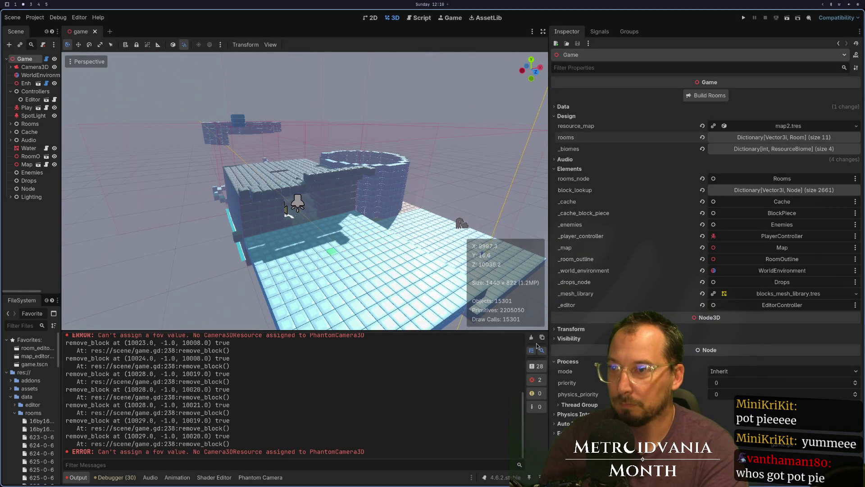
# Step: Clear the output, save the scene, and confirm Rooms as the rooms_node target
pyautogui.click(531, 338)
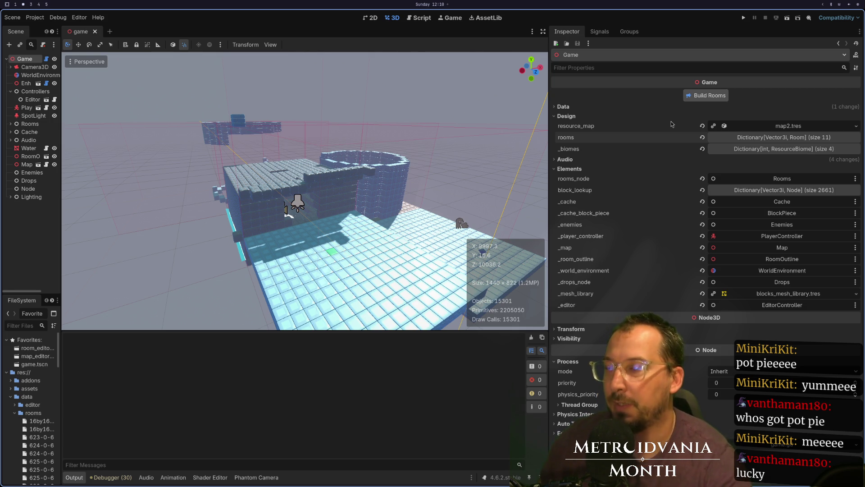
pyautogui.hotkey('ctrl', 's')
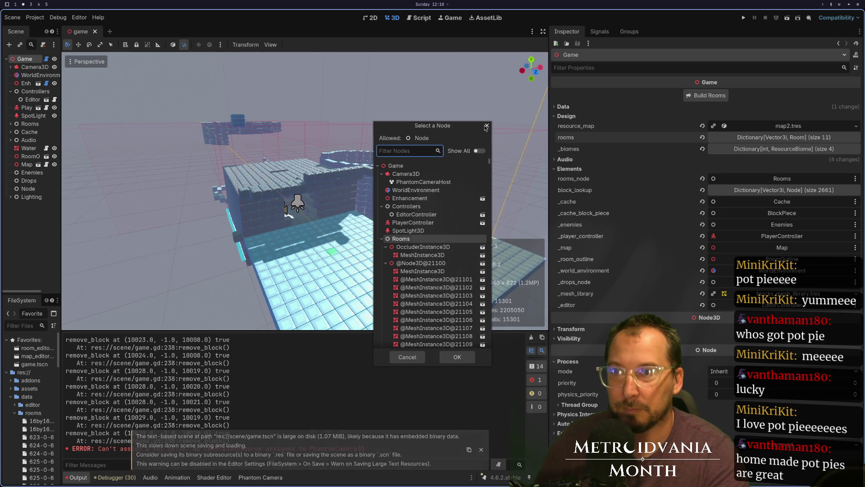
pyautogui.click(447, 358)
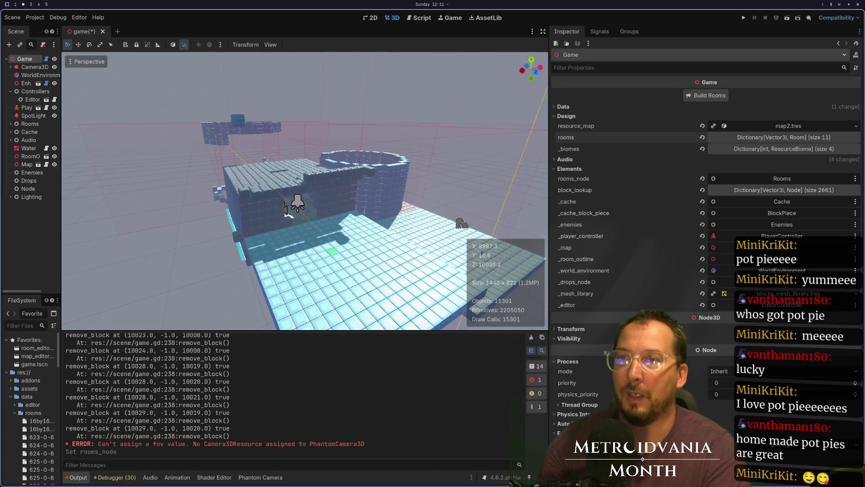
# Step: Back in game.gd, move to the code after the removal loop
pyautogui.press('super+1')
pyautogui.press('j')
pyautogui.press('j')
pyautogui.press('j')
pyautogui.press('k')
pyautogui.press('k')
pyautogui.press('k')
pyautogui.press('j')
pyautogui.press('j')
pyautogui.press('j')
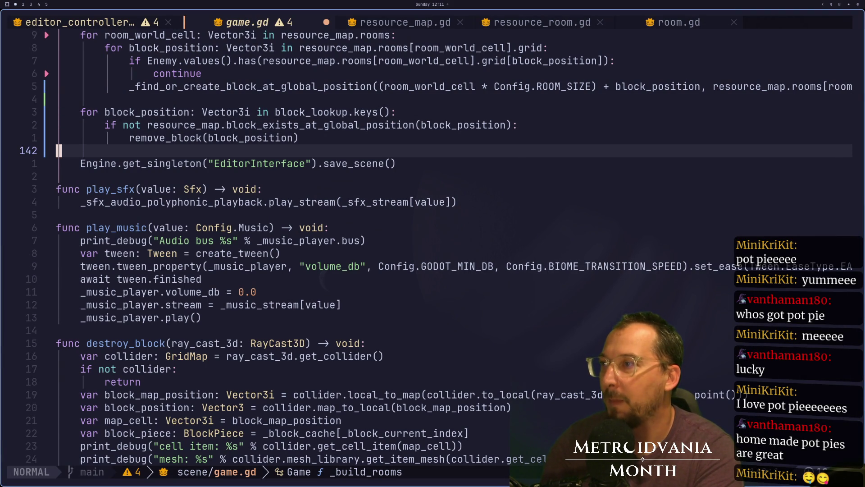
# Step: Save, then add print_debug(block_lookup.size()) on a new line above the removal loop
pyautogui.write(':w')
pyautogui.press('Return')
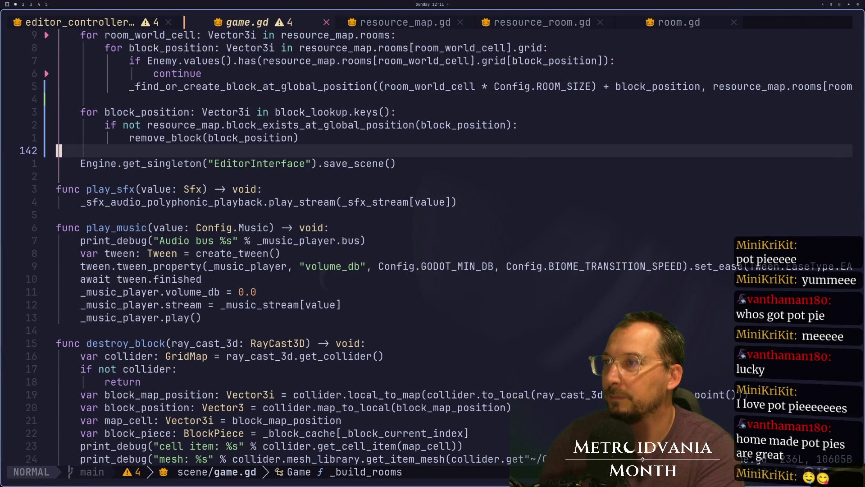
pyautogui.press('k')
pyautogui.press('k')
pyautogui.press('k')
pyautogui.press('k')
pyautogui.press('j')
pyautogui.hotkey('shift', 'o')
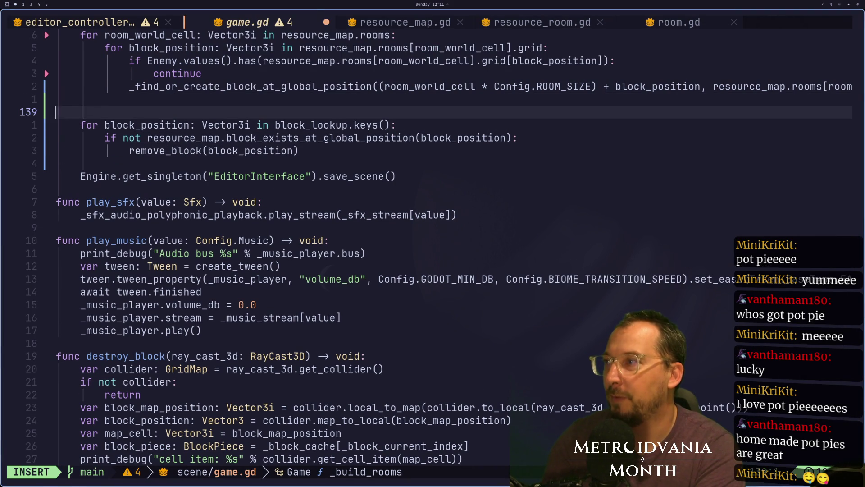
pyautogui.press('Tab')
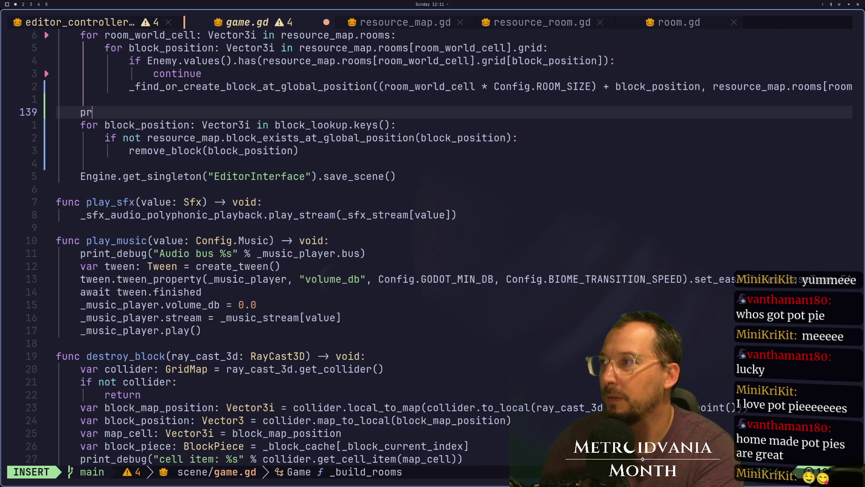
pyautogui.write('int')
pyautogui.press('Return')
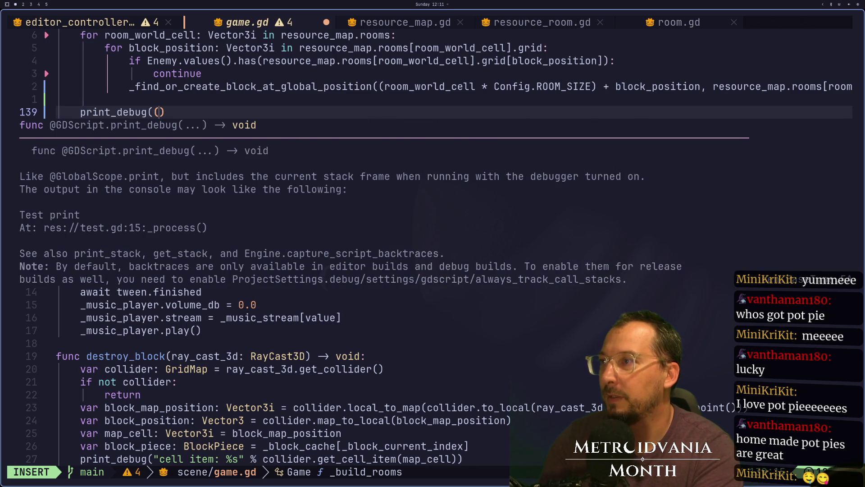
pyautogui.press('BackSpace')
pyautogui.write('BLk_lookup')
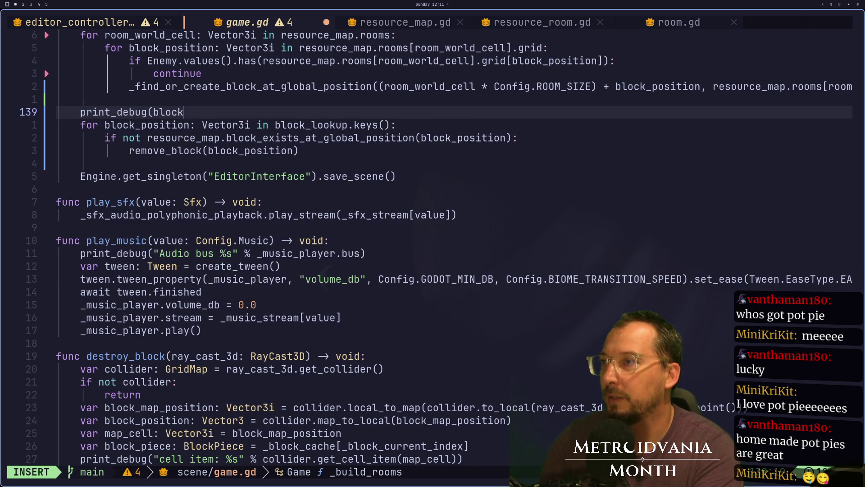
pyautogui.write('>')
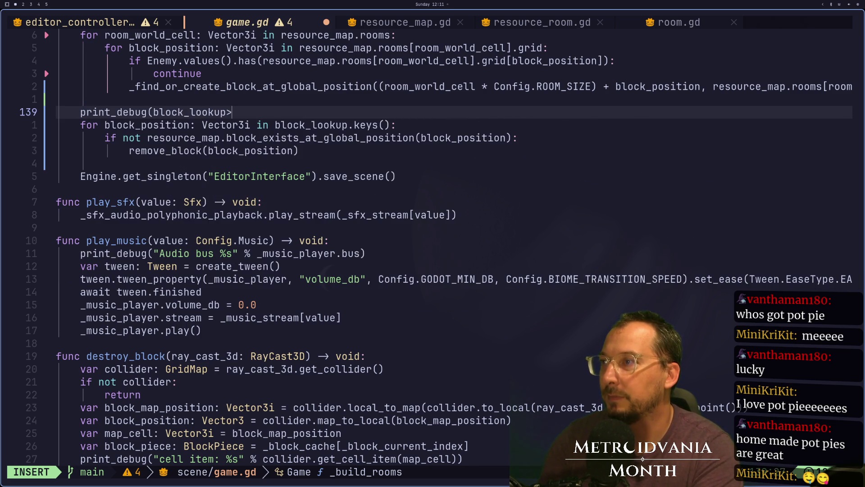
pyautogui.write('ize')
pyautogui.press('Return')
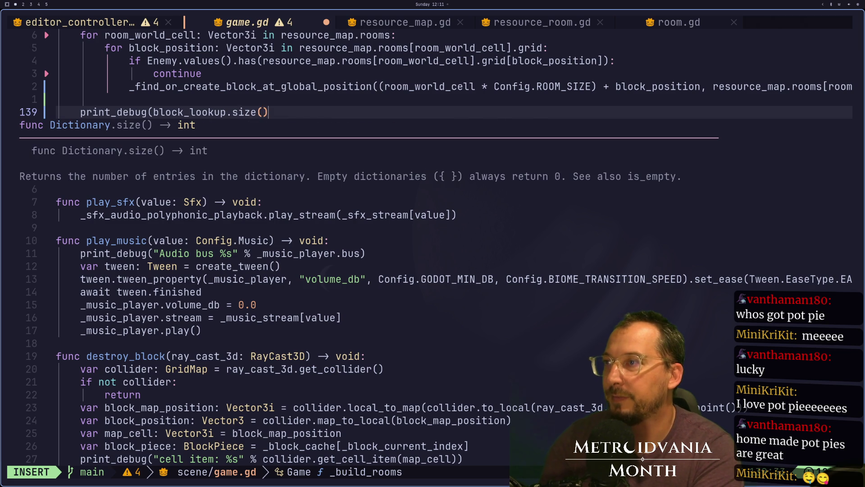
pyautogui.write(')')
pyautogui.press('Escape')
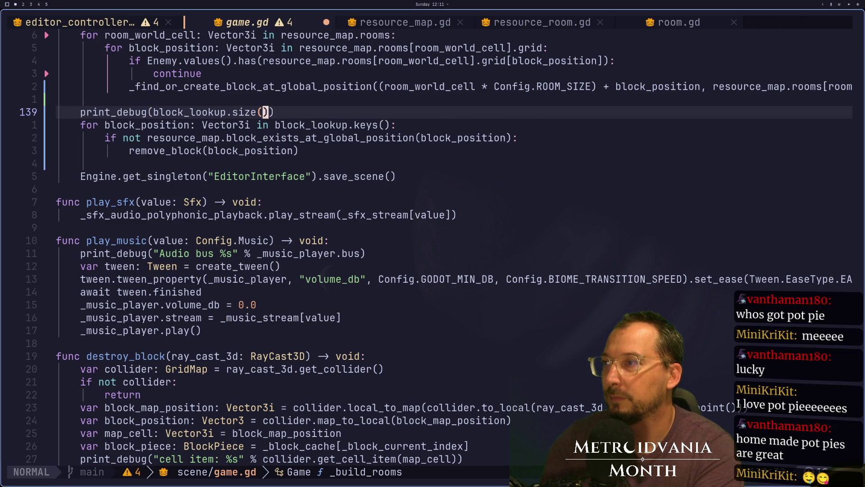
# Step: Label that print as "Lookup size: %s" % block_lookup.size()
pyautogui.click(161, 112)
pyautogui.press('h')
pyautogui.press('i')
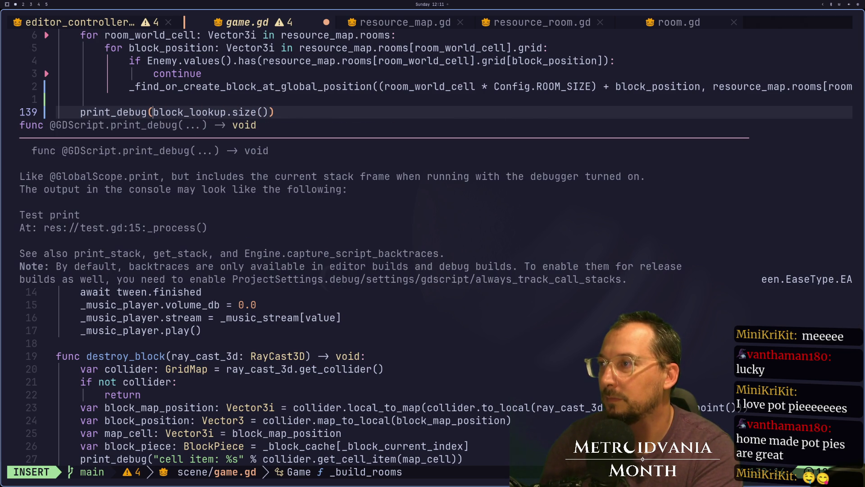
pyautogui.write('"Look')
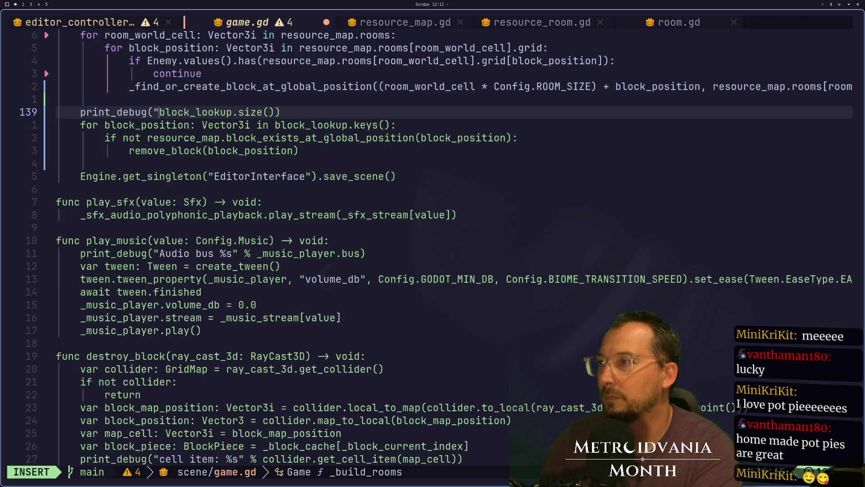
pyautogui.write('up size;')
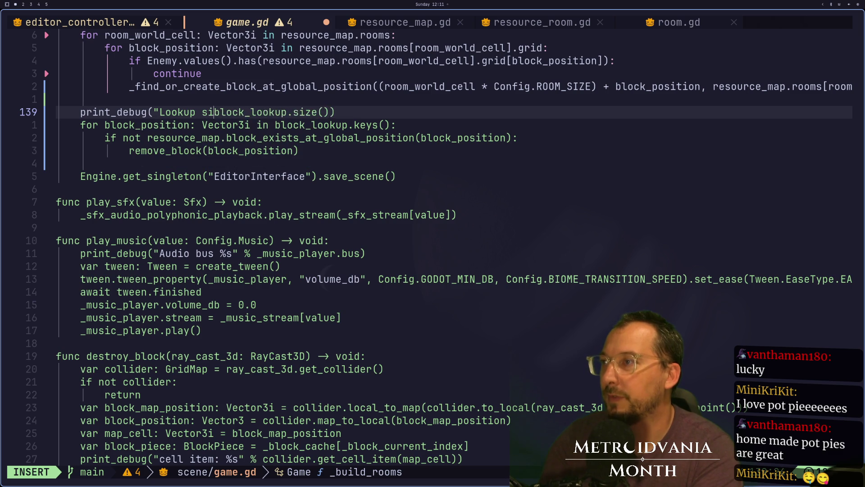
pyautogui.press('BackSpace')
pyautogui.write(': %s" ')
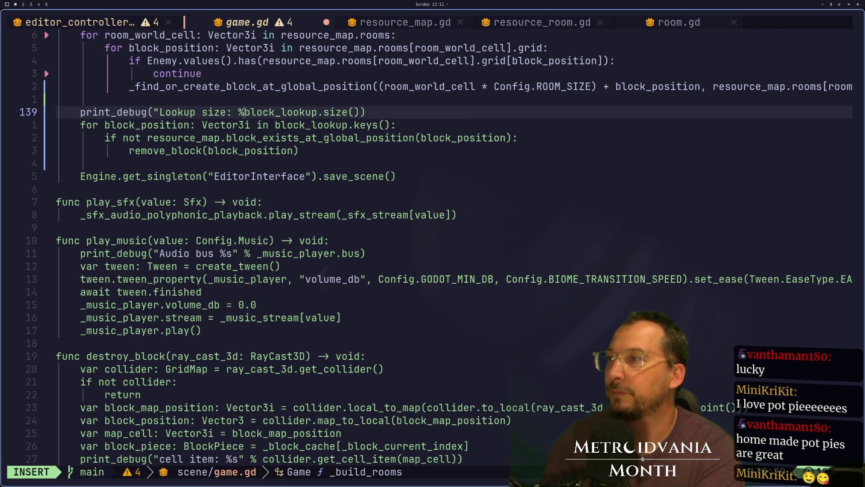
pyautogui.write('%')
pyautogui.press('Escape')
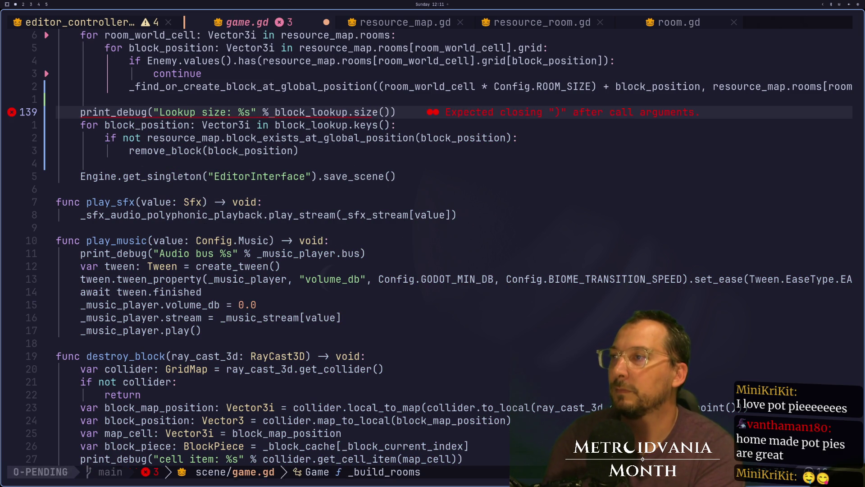
# Step: Copy the size print below the loop as "After delete lookup size" and space out save_scene
pyautogui.press('j')
pyautogui.press('j')
pyautogui.press('j')
pyautogui.press('j')
pyautogui.press('p')
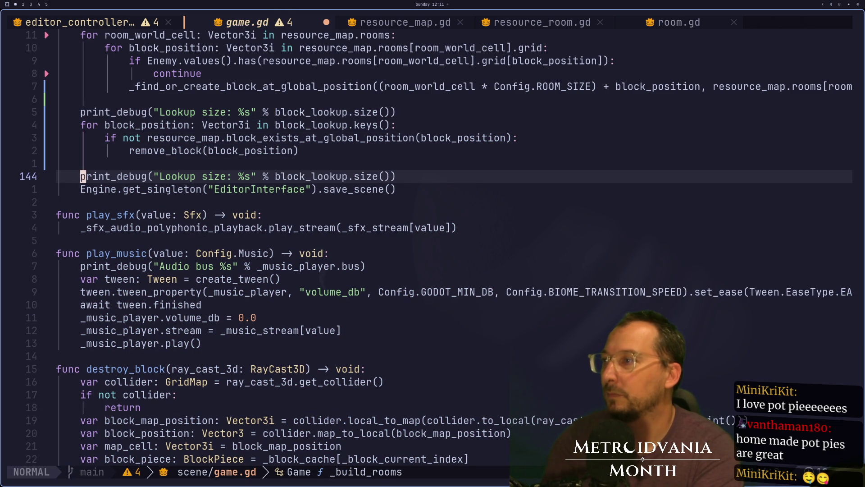
pyautogui.press('O')
pyautogui.press('Escape')
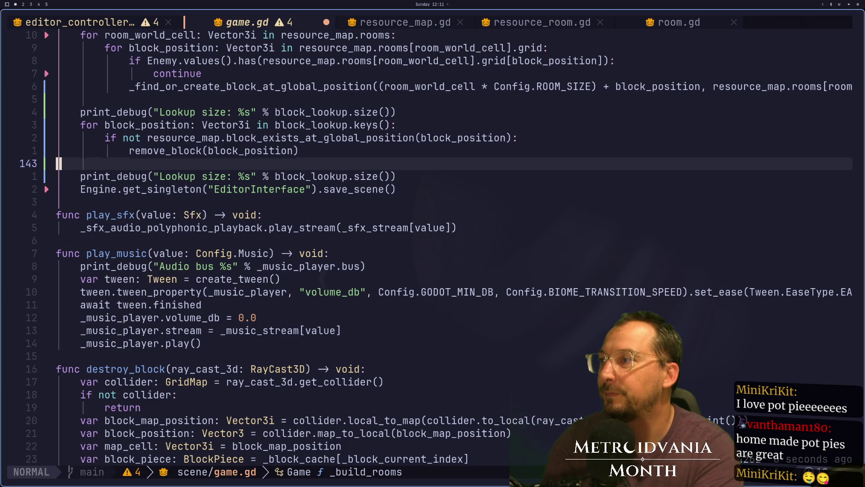
pyautogui.press('d')
pyautogui.press('d')
pyautogui.press('f')
pyautogui.press('_')
pyautogui.press('w')
pyautogui.press('w')
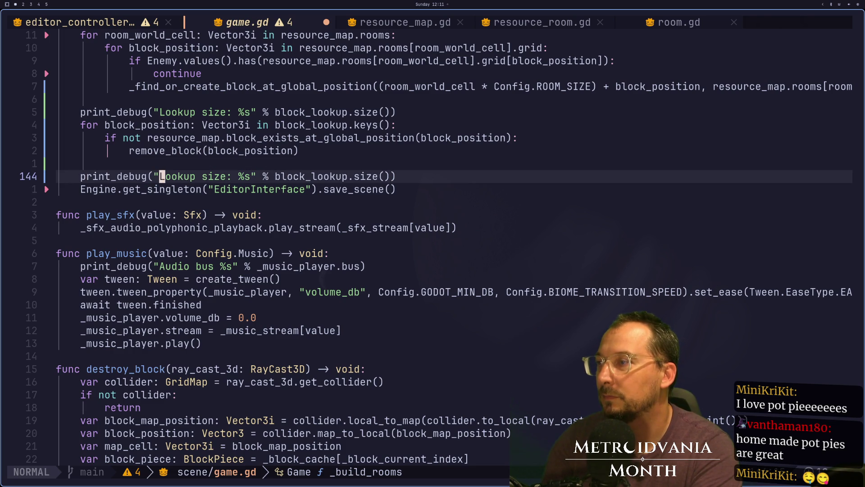
pyautogui.write('int_debug("Af')
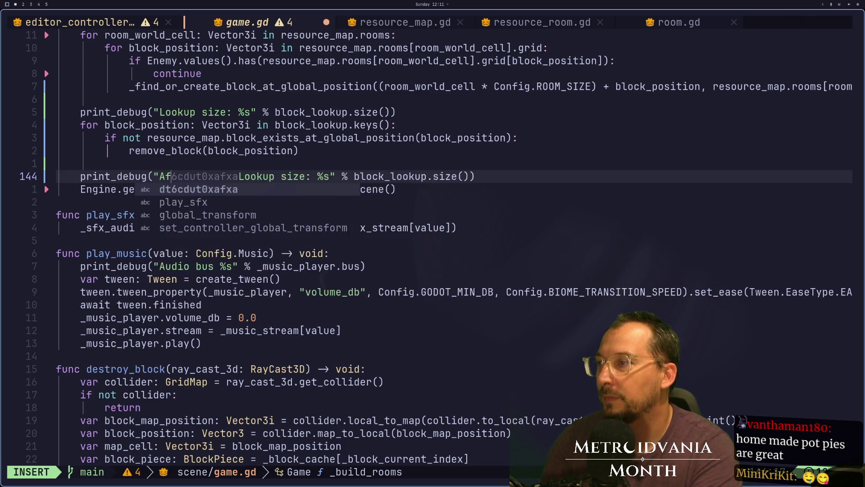
pyautogui.write('ter delete ;')
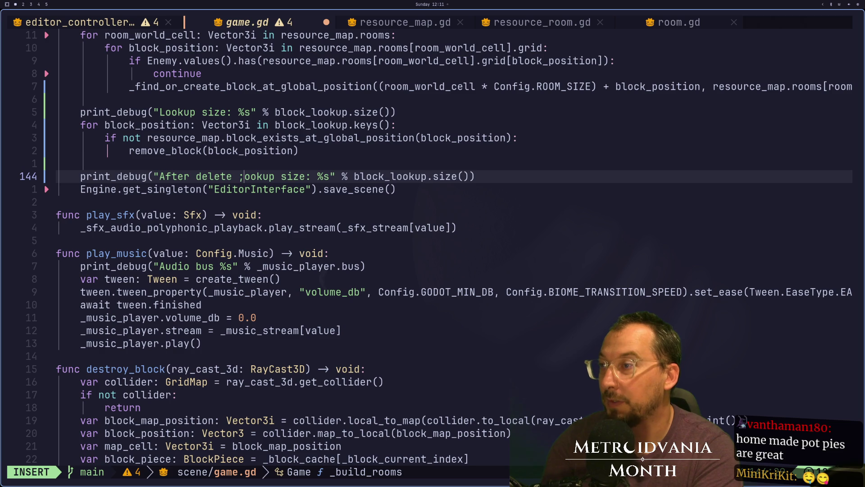
pyautogui.press('Escape')
pyautogui.press('~')
pyautogui.press('o')
pyautogui.press('Escape')
pyautogui.press('j')
# Step: Relabel the first print "Before delete lookup size" and save game.gd
pyautogui.press('k')
pyautogui.press('k')
pyautogui.press('k')
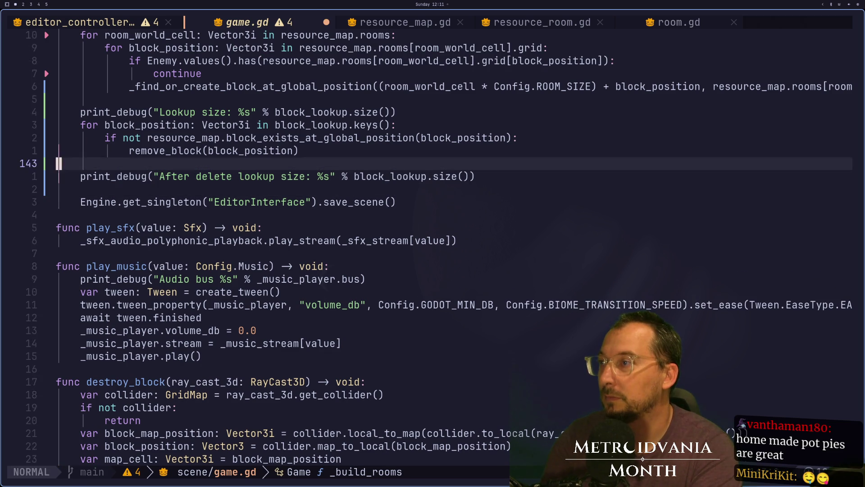
pyautogui.press('l')
pyautogui.write('wwxiBefore de')
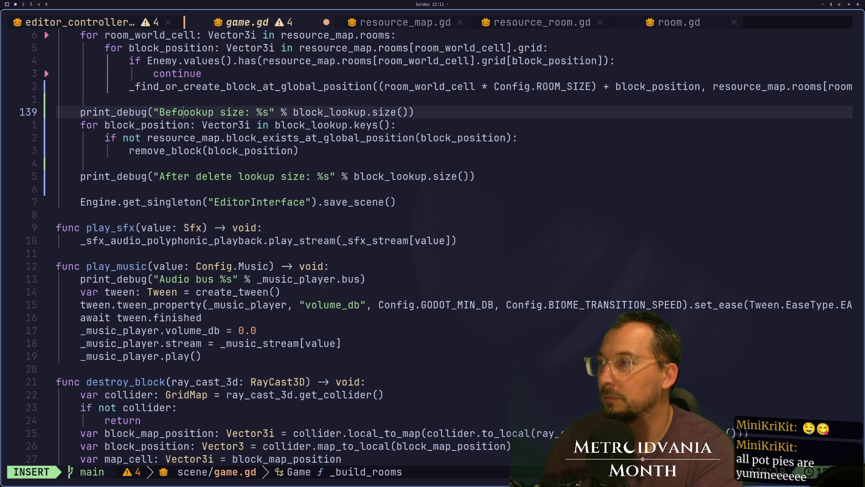
pyautogui.write('lte')
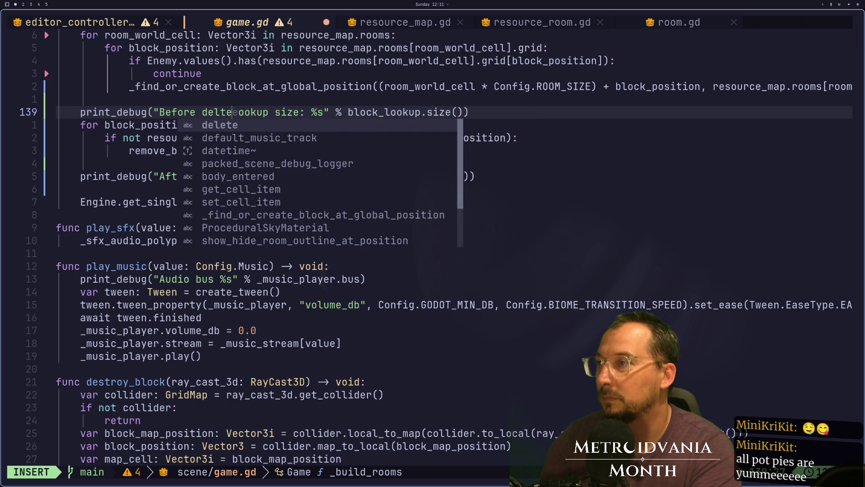
pyautogui.press('BackSpace')
pyautogui.press('BackSpace')
pyautogui.write('ete l')
pyautogui.press('Escape')
pyautogui.write(':w')
pyautogui.press('Return')
pyautogui.press('super+2')
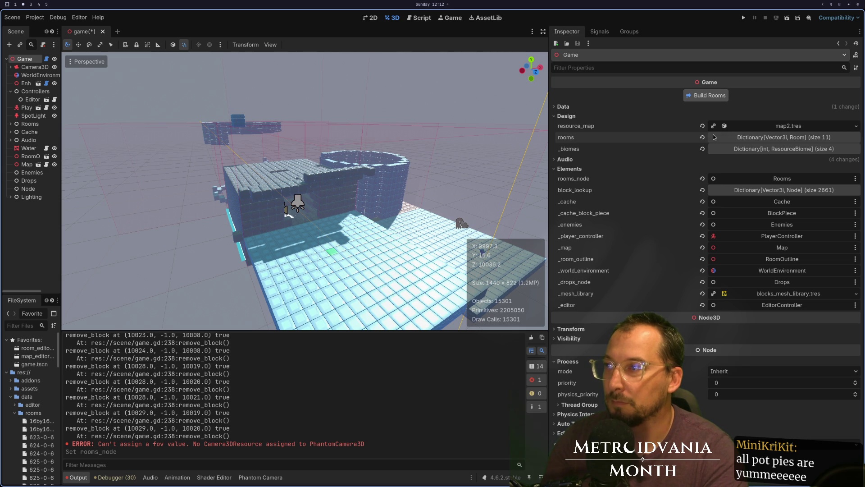
# Step: Save game.tscn repeatedly, dismissing large-scene warnings, and read lookup sizes 2650 before and 2643 after
pyautogui.hotkey('ctrl', 's')
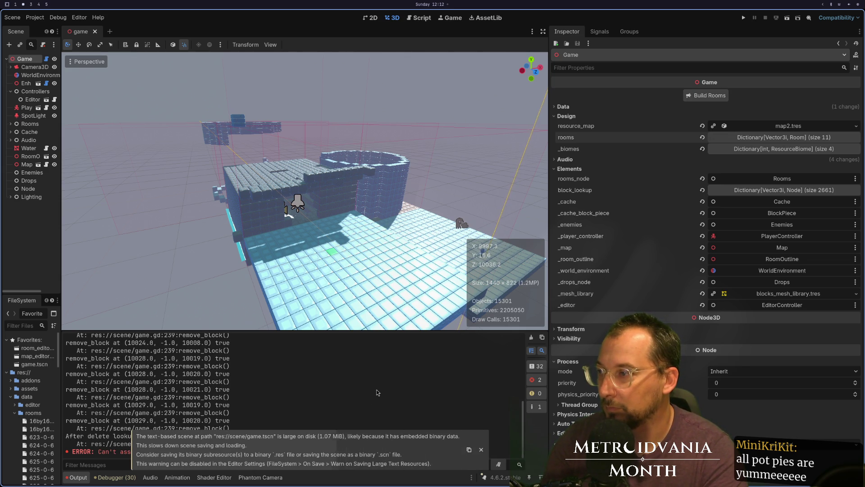
pyautogui.scroll(2, 267, 411)
pyautogui.scroll(2, 269, 412)
pyautogui.scroll(-4, 272, 412)
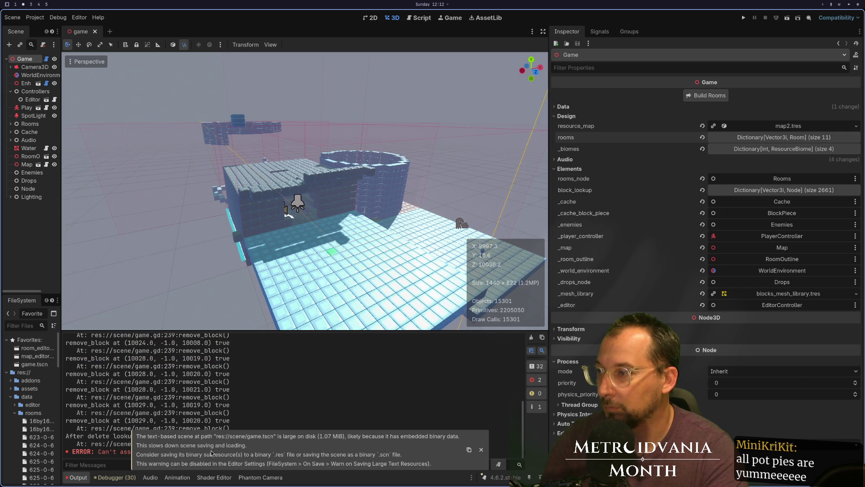
pyautogui.click(480, 448)
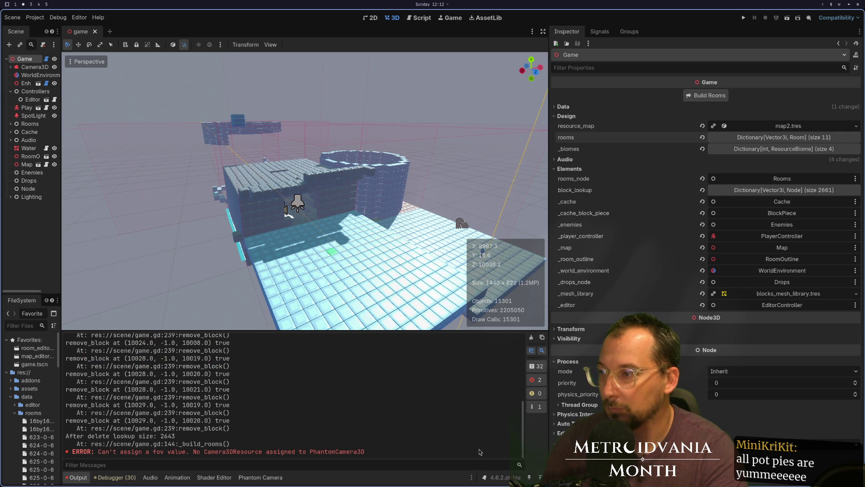
pyautogui.scroll(3, 214, 439)
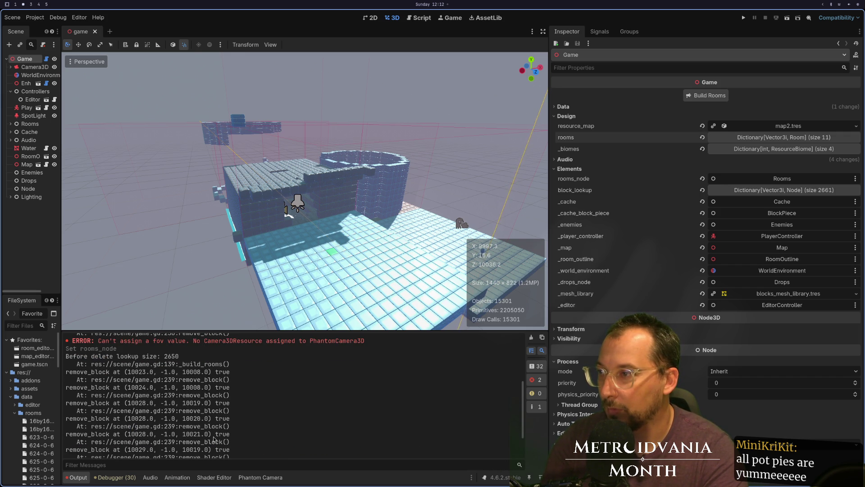
pyautogui.scroll(-3, 214, 439)
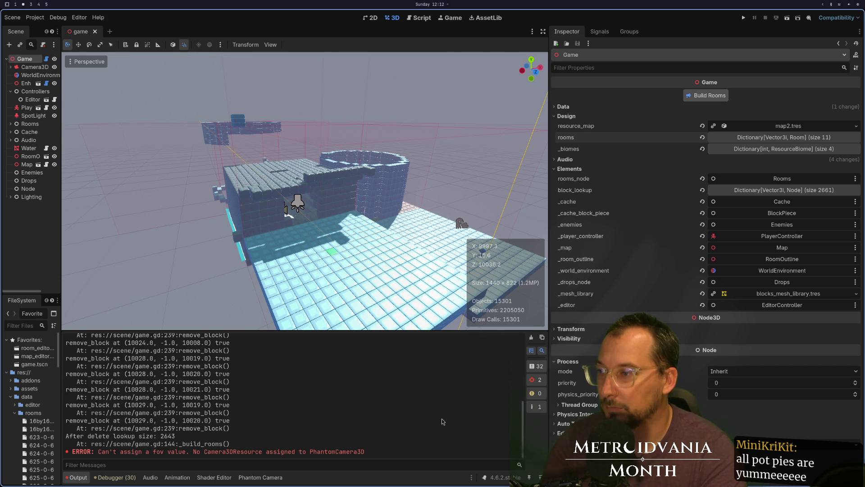
pyautogui.hotkey('ctrl', 's')
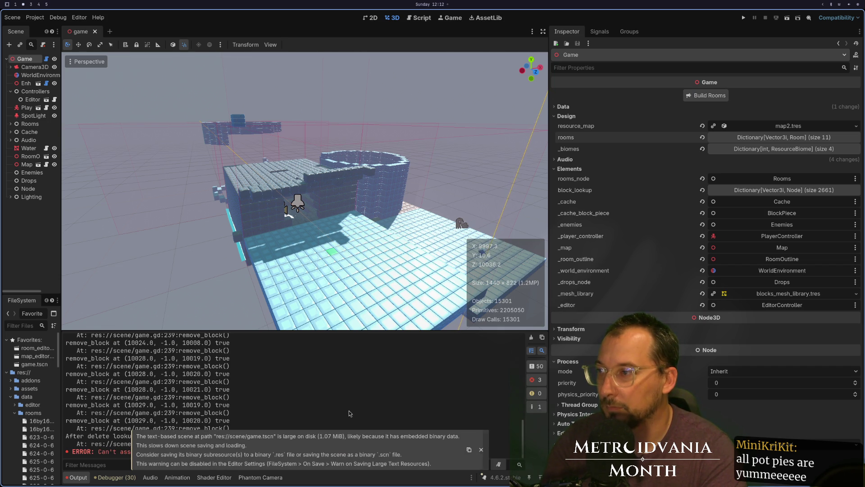
pyautogui.click(481, 450)
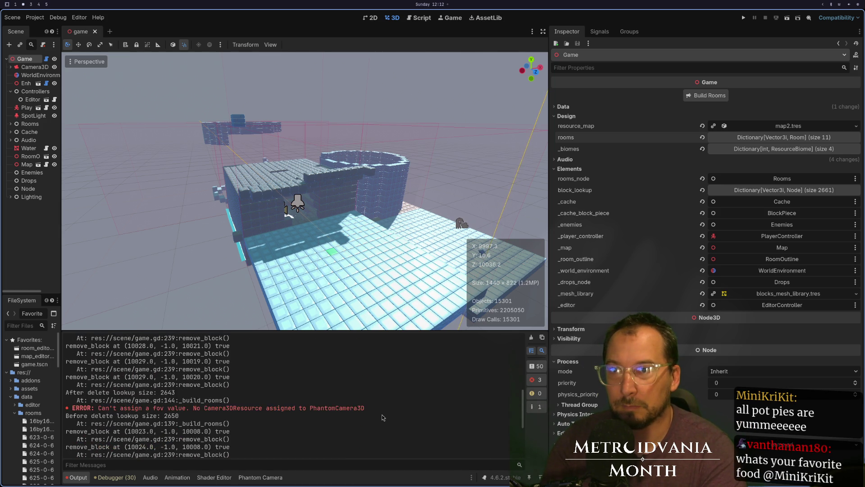
pyautogui.hotkey('ctrl', 's')
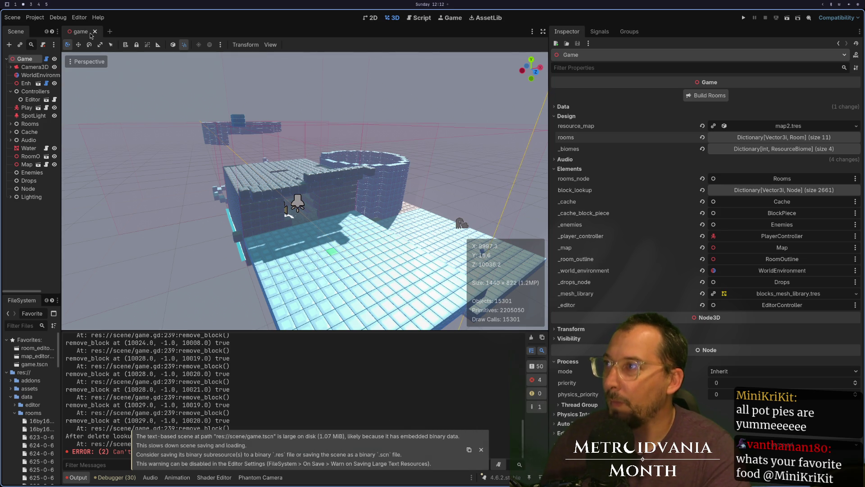
# Step: Close the game scene tab and quit Godot
pyautogui.click(95, 31)
pyautogui.click(34, 363)
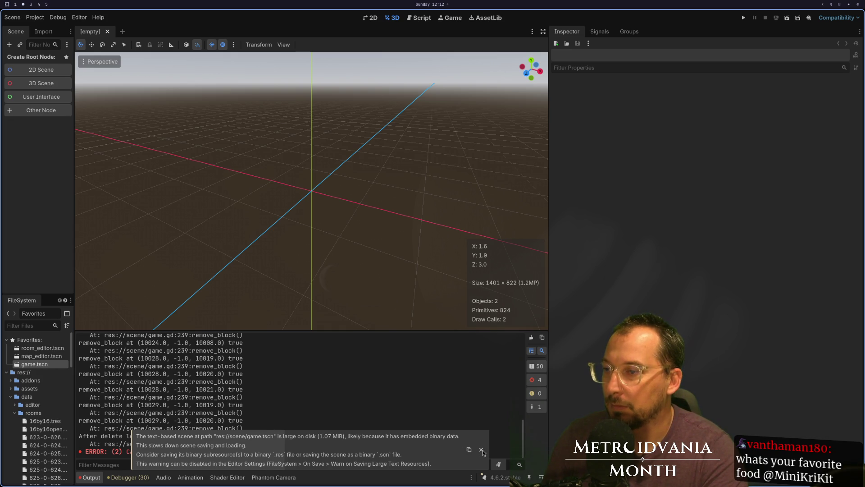
pyautogui.press('super+w')
# Step: Relaunch Godot, open the first project, and open game.tscn from Favorites
pyautogui.press('super+space')
pyautogui.write('god')
pyautogui.press('Return')
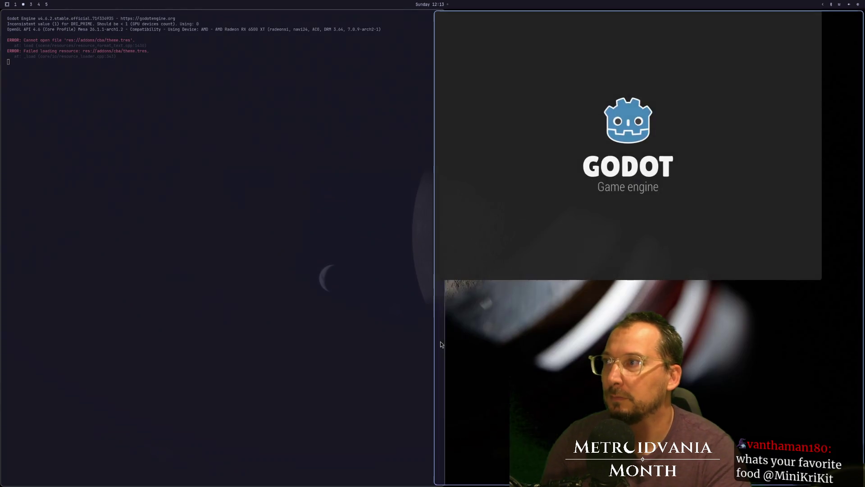
pyautogui.click(814, 56)
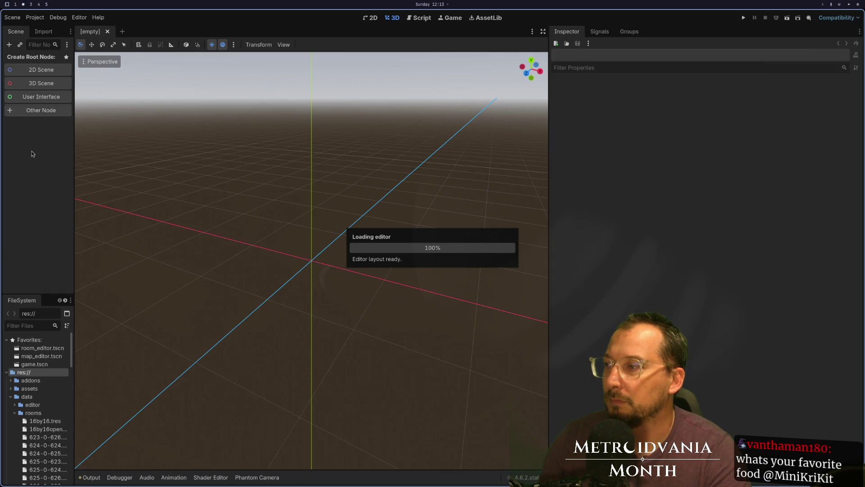
pyautogui.doubleClick(51, 364)
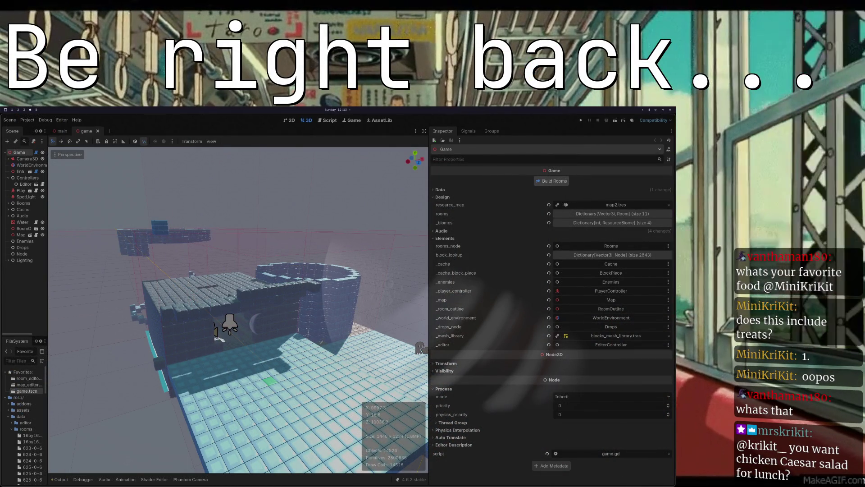
# Step: Save the reopened scene twice, dismissing the large-scene warning each time
pyautogui.hotkey('ctrl', 's')
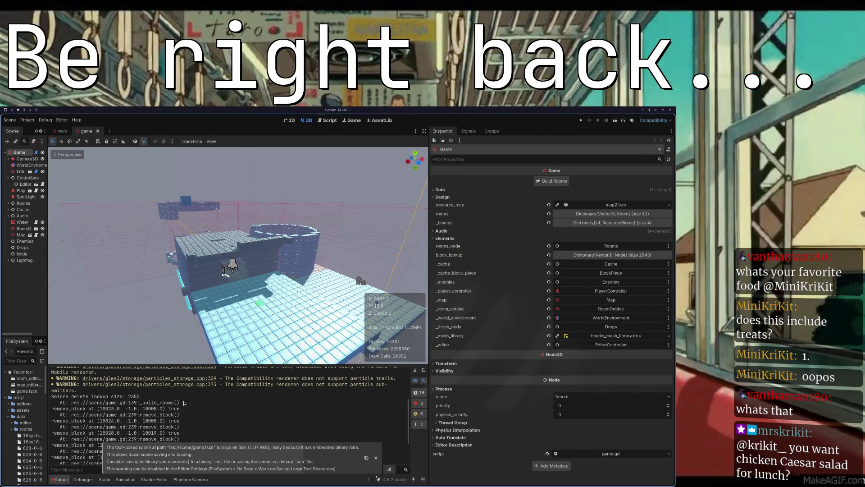
pyautogui.click(376, 458)
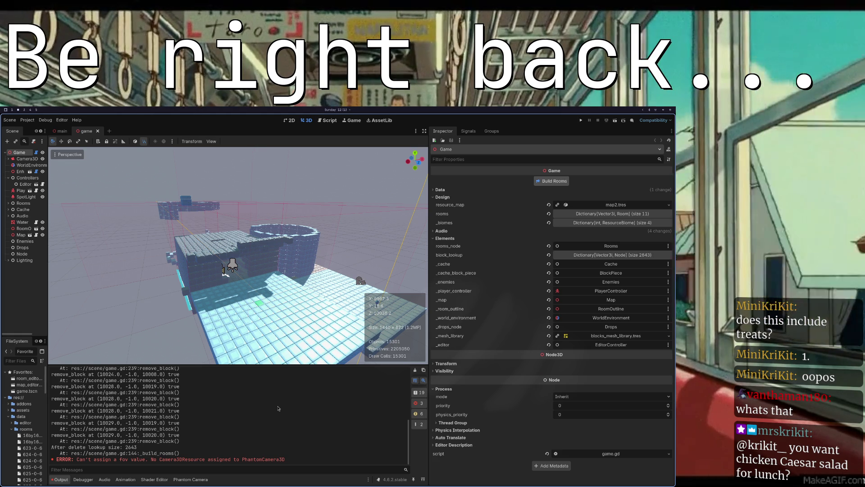
pyautogui.hotkey('ctrl', 's')
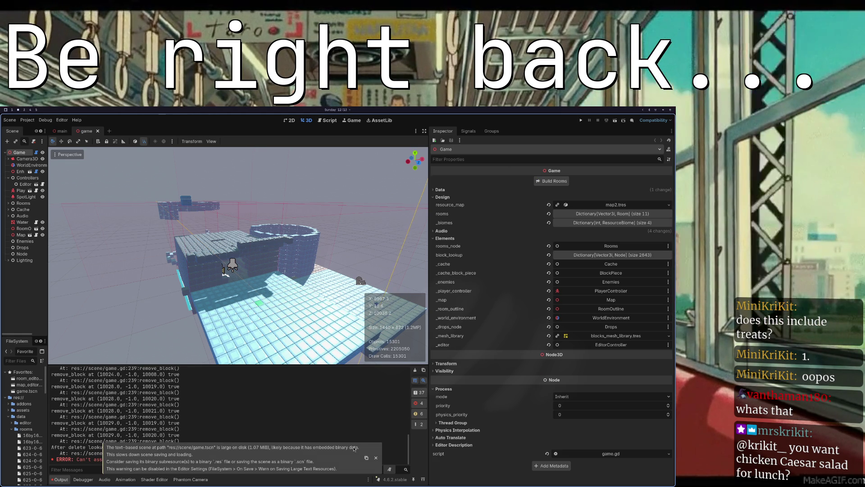
pyautogui.click(375, 457)
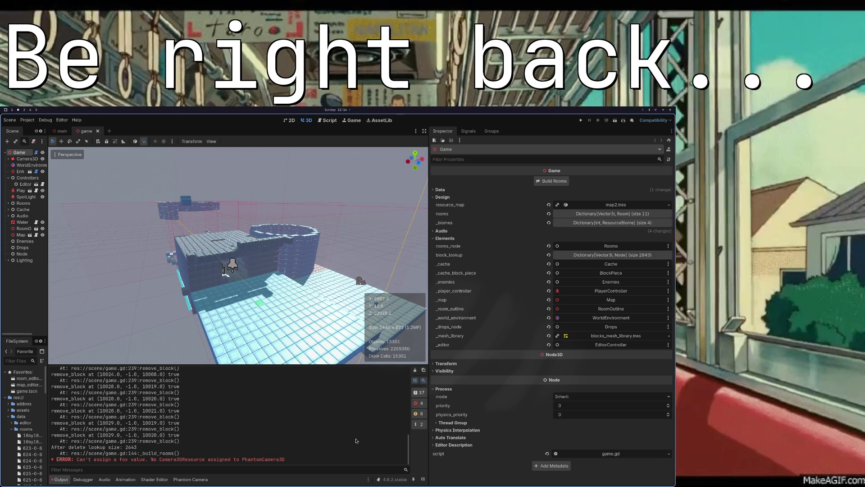
# Step: Run the game with F5, then wake the idle screen to the lock screen's password prompt
pyautogui.press('F5')
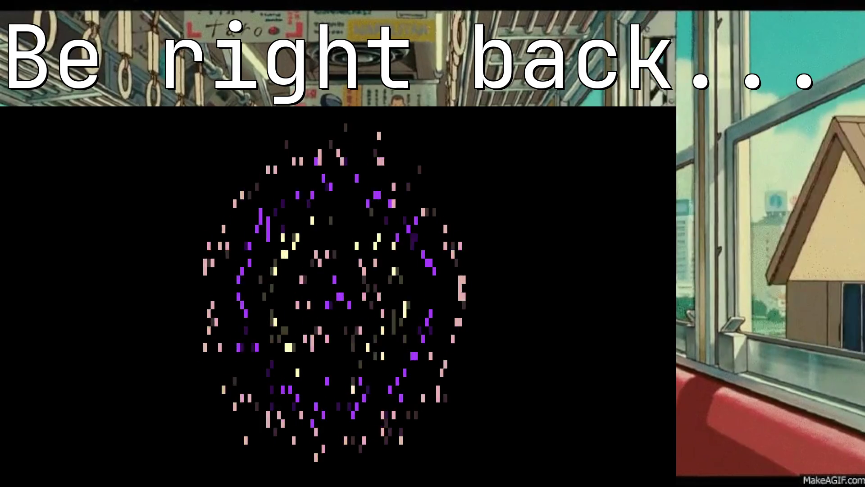
pyautogui.moveTo(337, 300)
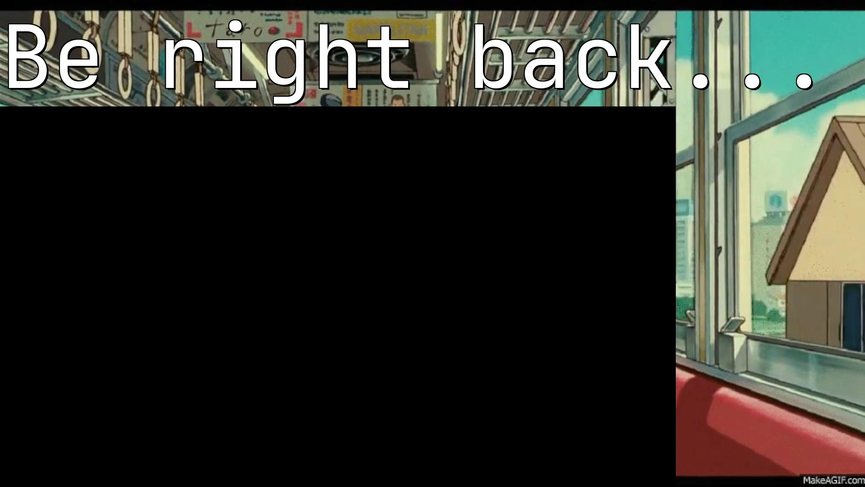
pyautogui.click(337, 300)
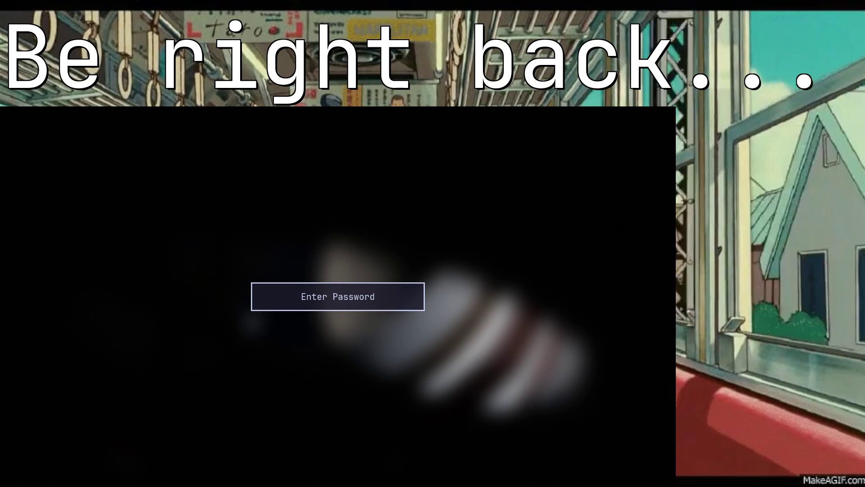
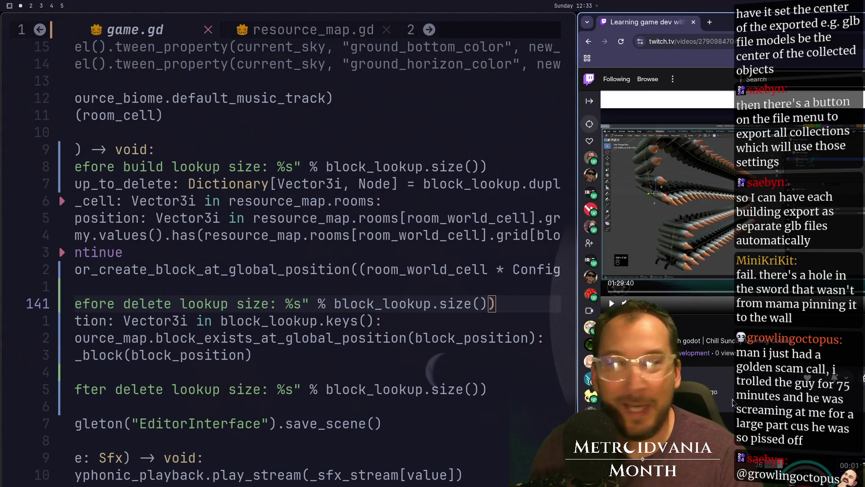
# Step: Widen the Twitch 'Learning game dev with godot' replay tile beside game.gd so video and chat fit
pyautogui.press('super+4')
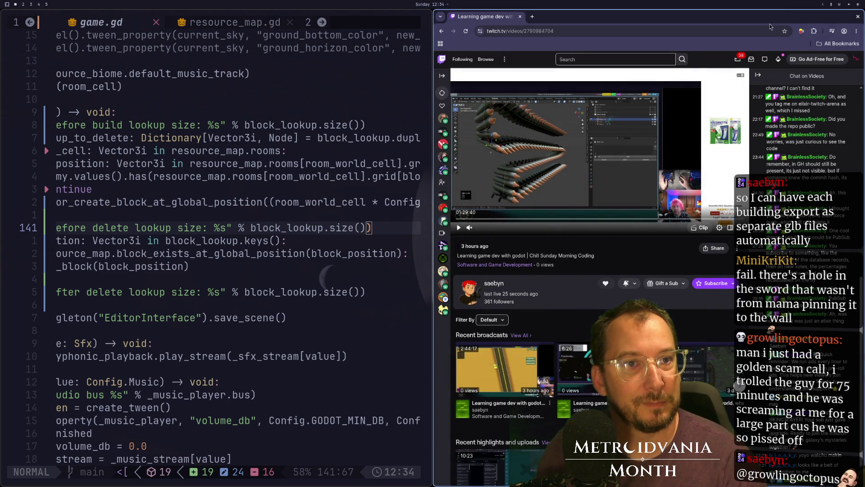
# Step: Watch the Blender bullet-belt edit in the replay full screen, then exit full screen
pyautogui.press('super+4')
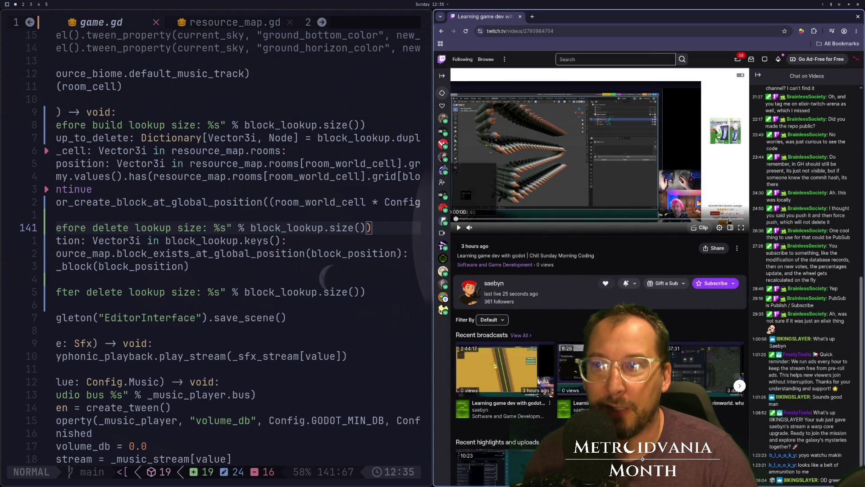
pyautogui.press('f')
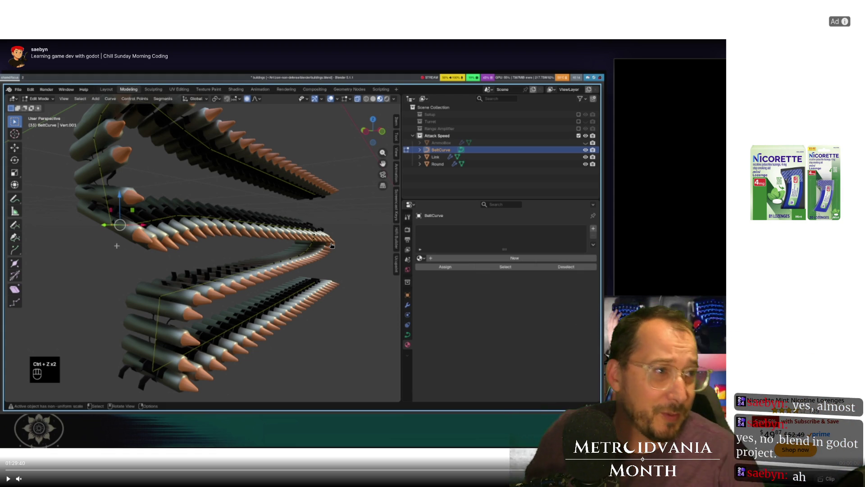
pyautogui.press('Escape')
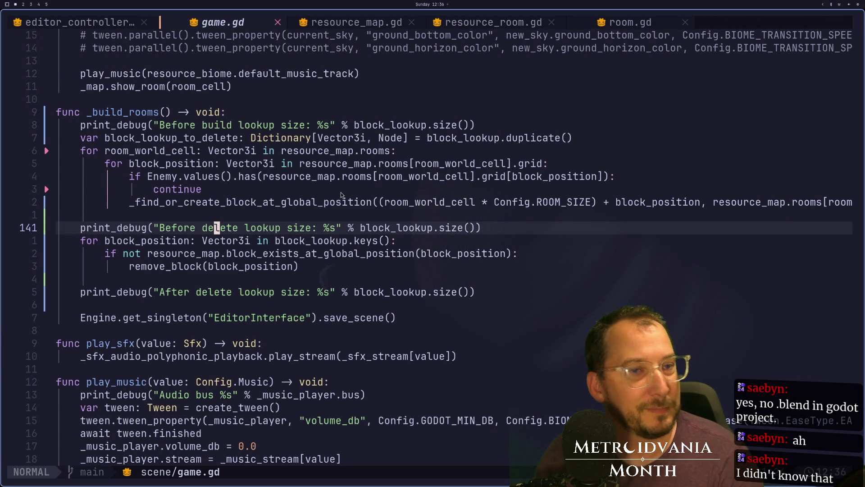
# Step: Check the Godot editor, then save game.gd with :w
pyautogui.press('k')
pyautogui.press('k')
pyautogui.press('k')
pyautogui.press('super+2')
pyautogui.press('super+1')
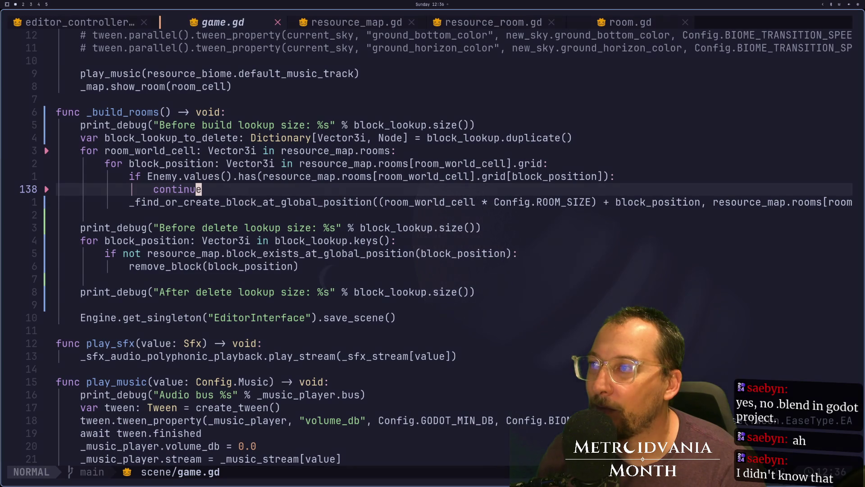
pyautogui.press('h')
pyautogui.press('h')
pyautogui.press('h')
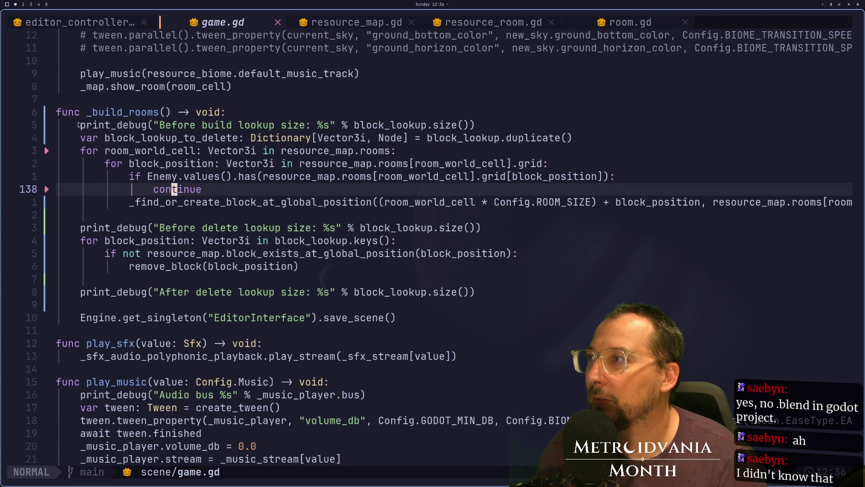
pyautogui.click(61, 114)
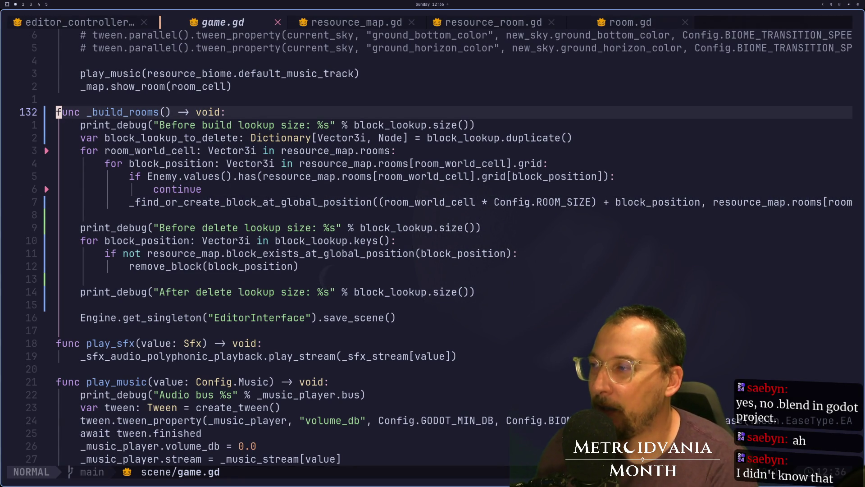
pyautogui.press('j')
pyautogui.press('j')
pyautogui.press('j')
pyautogui.press('j')
pyautogui.press('j')
pyautogui.press('j')
pyautogui.write(':w')
pyautogui.press('Return')
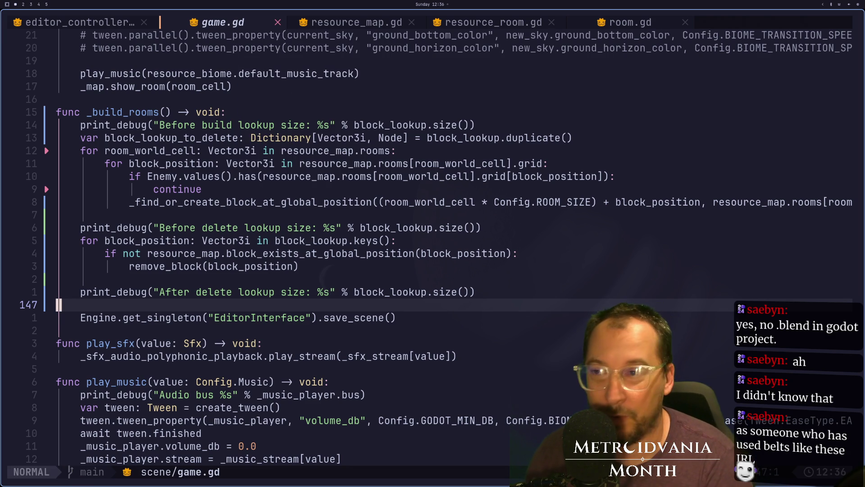
# Step: Open a new empty line below the enemy-skip continue in _build_rooms
pyautogui.press('j')
pyautogui.press('j')
pyautogui.press('k')
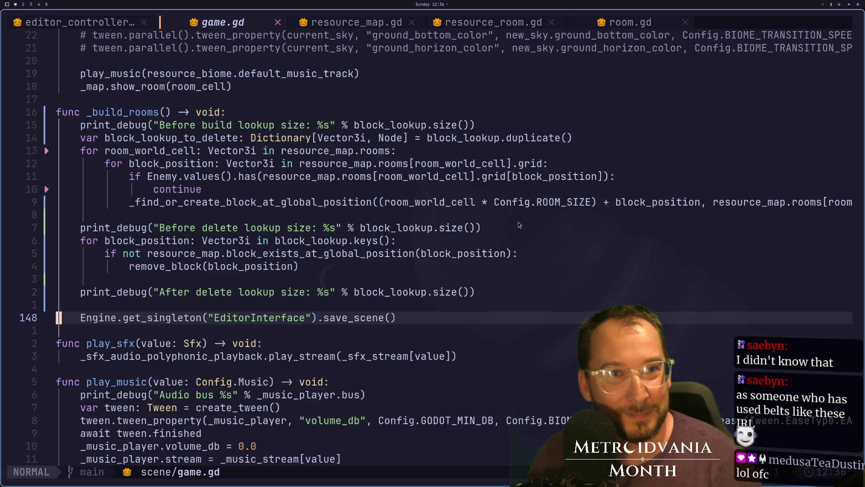
pyautogui.click(236, 187)
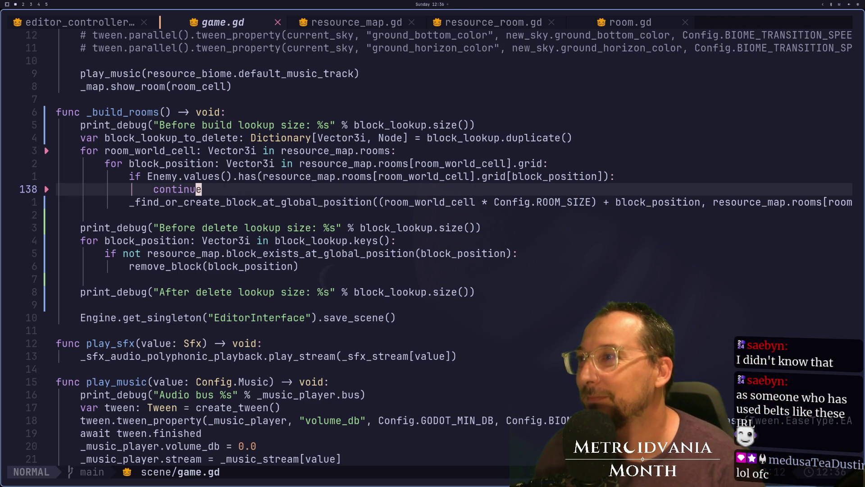
pyautogui.press('k')
pyautogui.press('k')
pyautogui.press('k')
pyautogui.press('k')
pyautogui.press('j')
pyautogui.press('j')
pyautogui.press('j')
pyautogui.press('j')
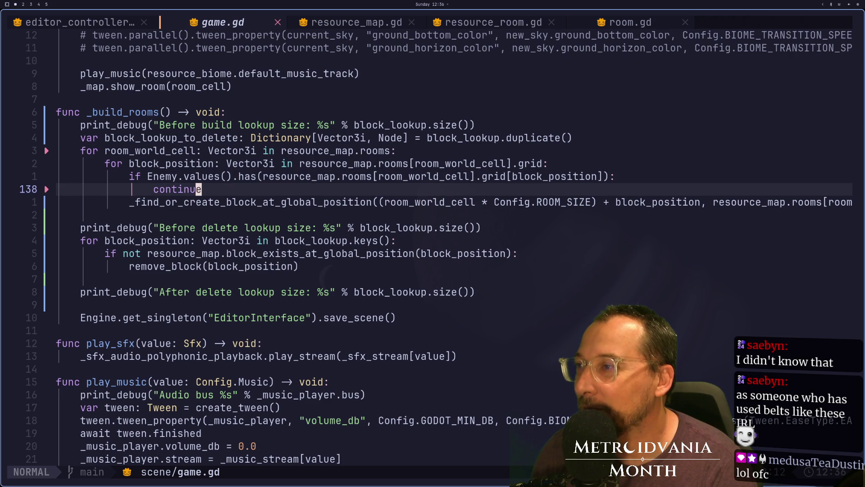
pyautogui.press('j')
pyautogui.press('j')
pyautogui.press('k')
pyautogui.press('k')
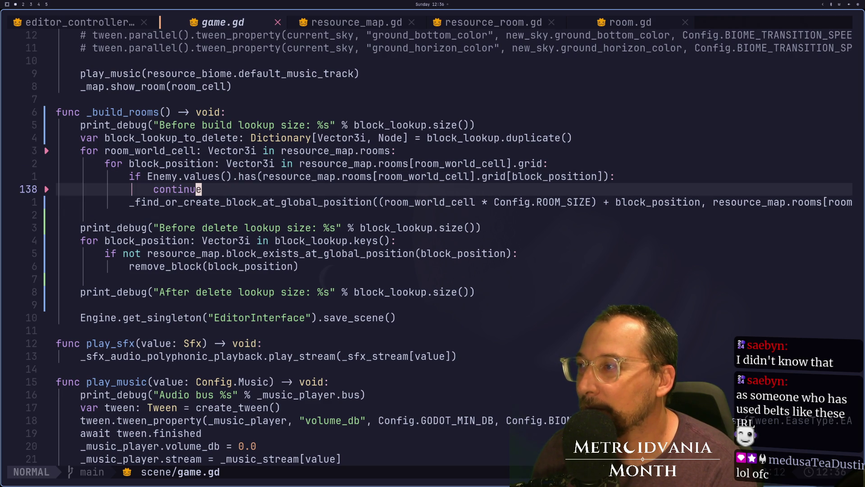
pyautogui.press('k')
pyautogui.press('k')
pyautogui.press('k')
pyautogui.press('k')
pyautogui.press('k')
pyautogui.press('j')
pyautogui.press('j')
pyautogui.press('j')
pyautogui.press('j')
pyautogui.press('j')
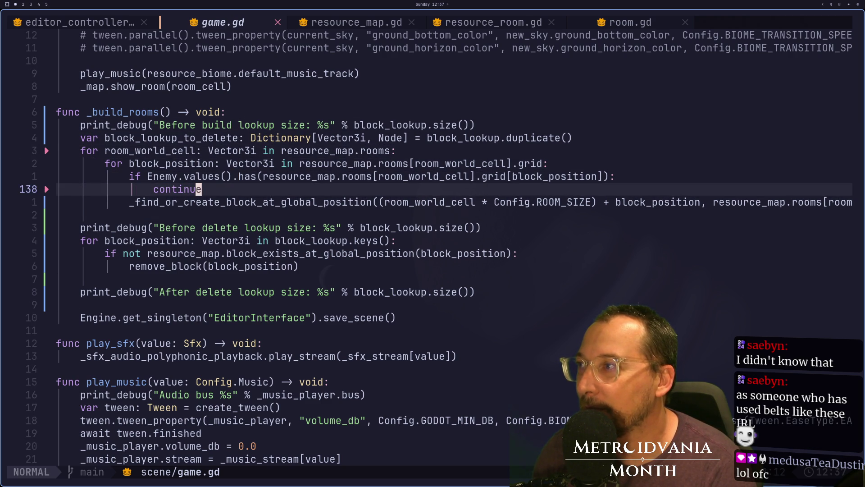
pyautogui.press('o')
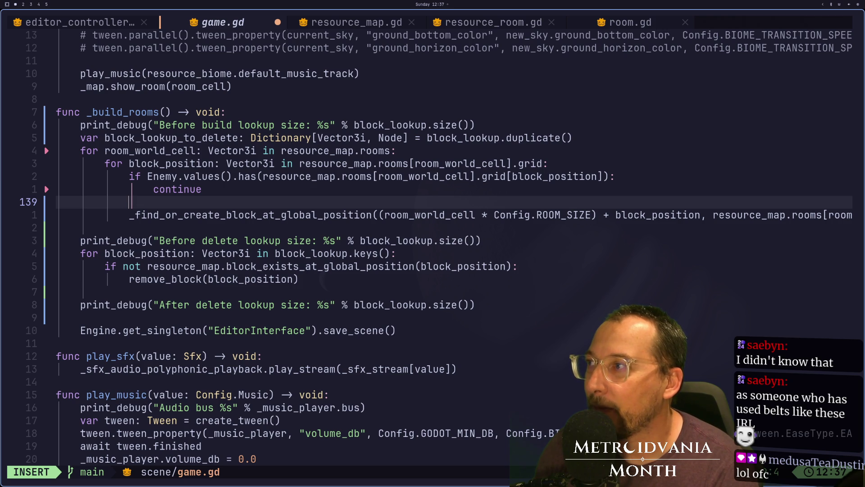
# Step: Write a block_lookup_to_delete.erase( call on the new line, replacing an initial .has( call
pyautogui.write('block_')
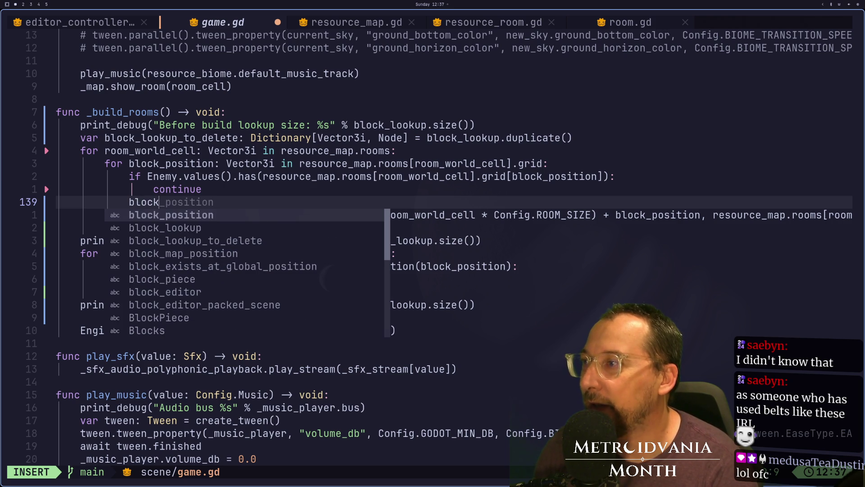
pyautogui.press('Tab')
pyautogui.press('Tab')
pyautogui.press('Tab')
pyautogui.press('Return')
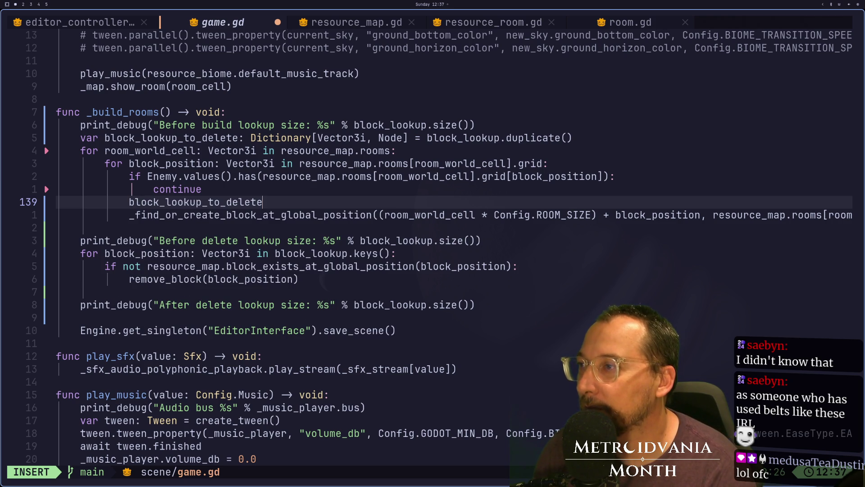
pyautogui.write('.')
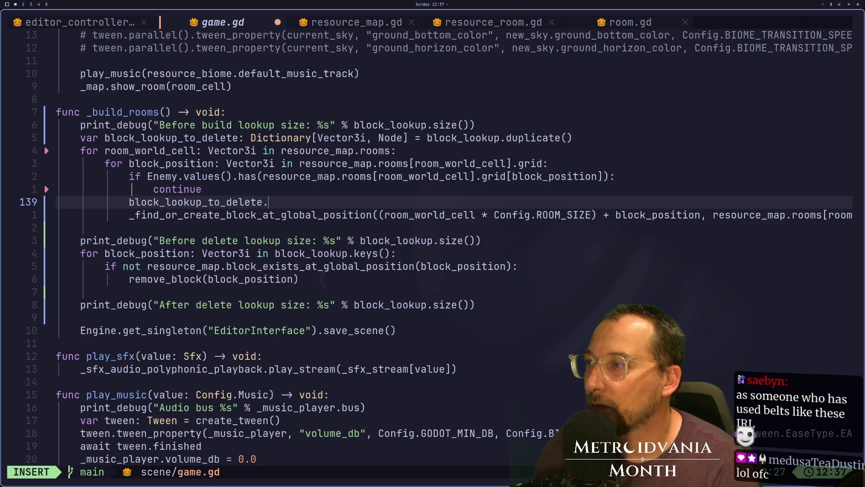
pyautogui.write('has')
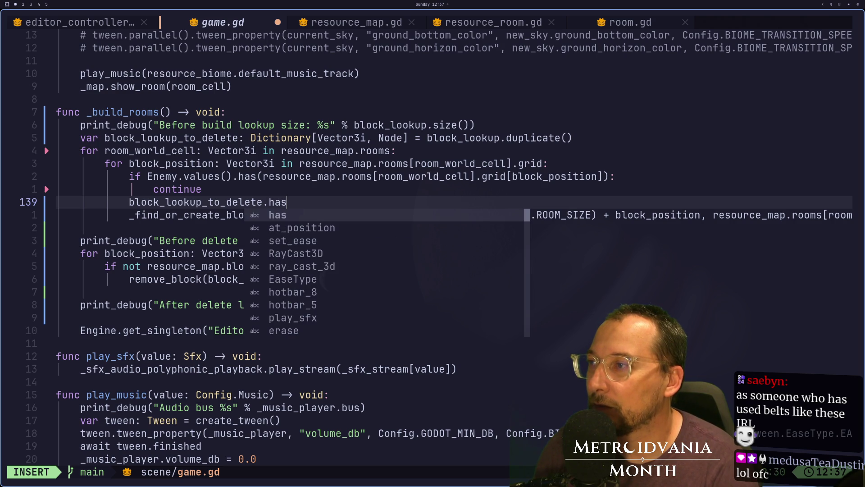
pyautogui.write('(')
pyautogui.press('Escape')
pyautogui.hotkey('shift', 'f')
pyautogui.press('t')
pyautogui.press(';')
pyautogui.press('f')
pyautogui.press('d')
pyautogui.press('f')
pyautogui.press('(')
pyautogui.press('a')
pyautogui.press('BackSpace')
pyautogui.press('BackSpace')
pyautogui.press('BackSpace')
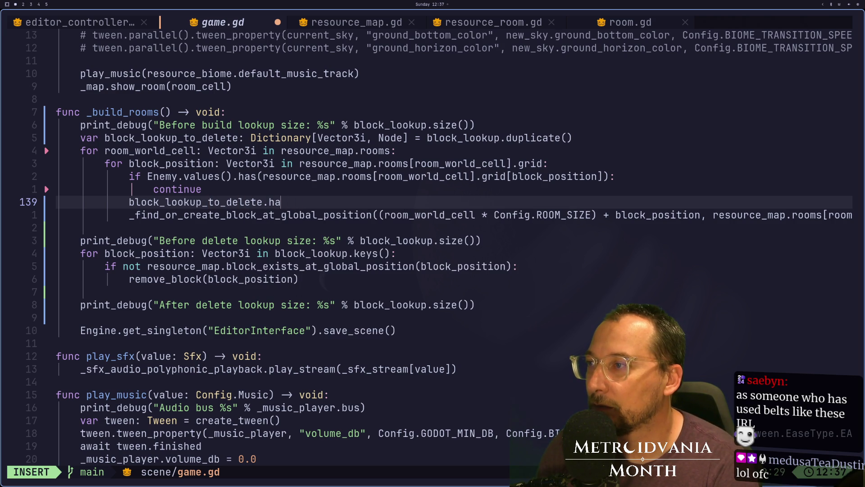
pyautogui.write('erase')
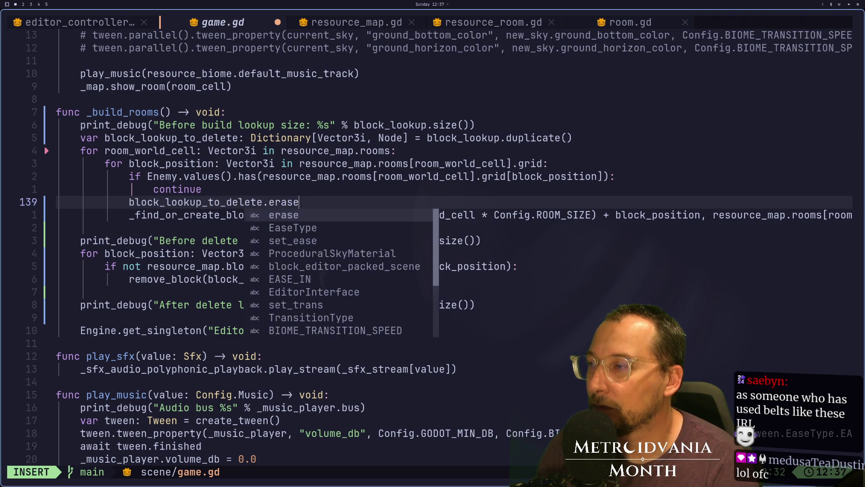
pyautogui.press('BackSpace')
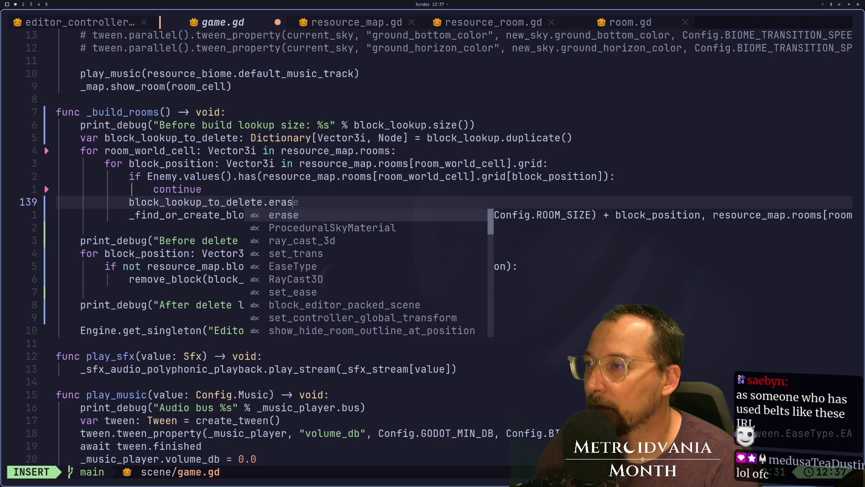
pyautogui.write('e(')
pyautogui.press('Escape')
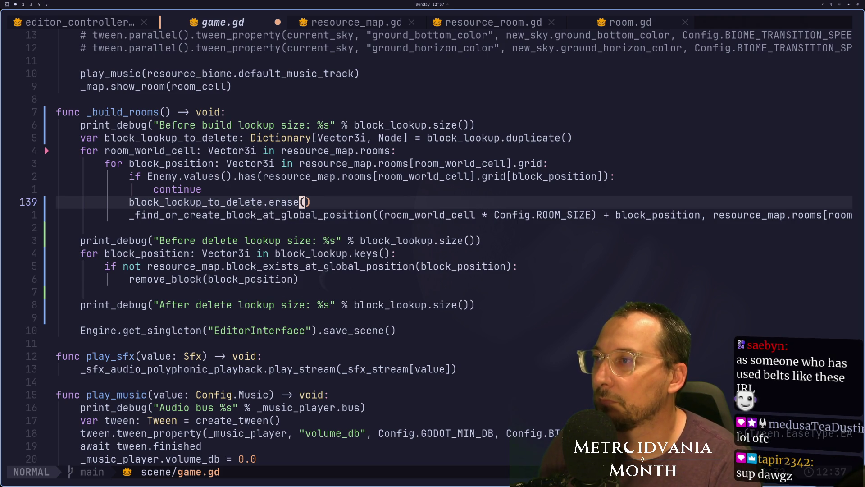
# Step: Paste (room_world_cell * Config.ROOM_SIZE) + block_position into erase() and save game.gd
pyautogui.press('k')
pyautogui.press('k')
pyautogui.press('k')
pyautogui.press('l')
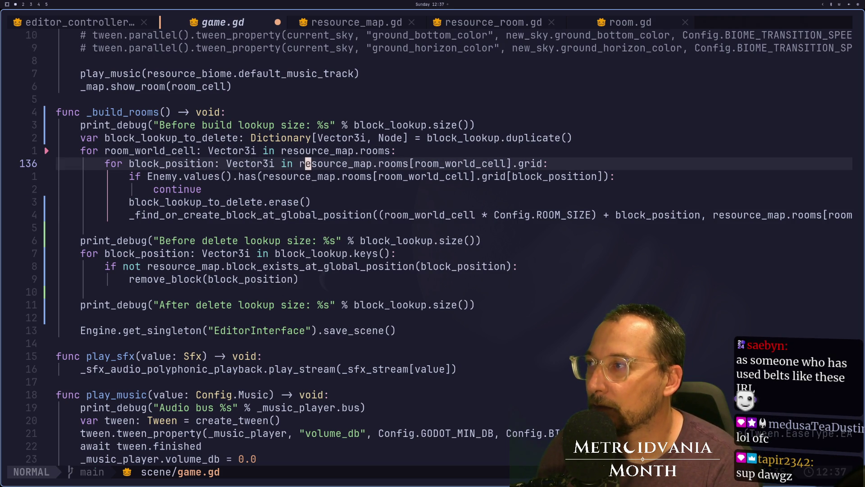
pyautogui.press('e')
pyautogui.press('e')
pyautogui.press('e')
pyautogui.press('v')
pyautogui.press('l')
pyautogui.press('l')
pyautogui.press('Escape')
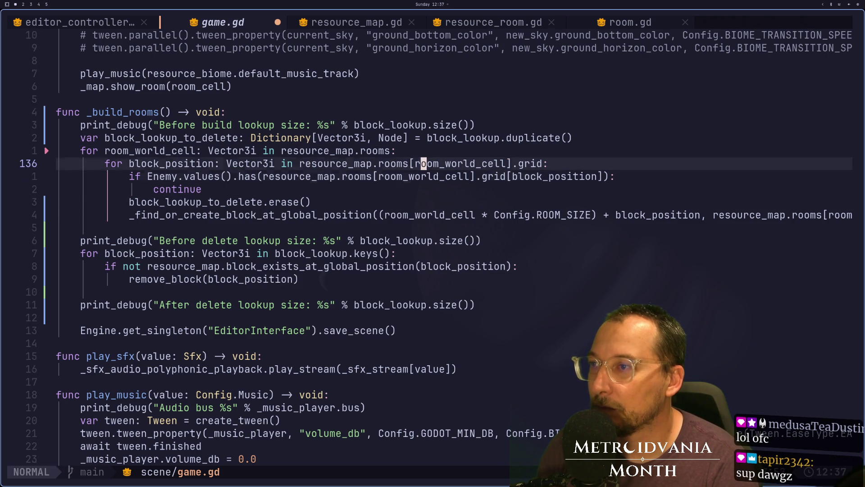
pyautogui.press('j')
pyautogui.press('j')
pyautogui.press('j')
pyautogui.press('h')
pyautogui.press('j')
pyautogui.press('e')
pyautogui.press('e')
pyautogui.press('v')
pyautogui.press('l')
pyautogui.press('l')
pyautogui.press('l')
pyautogui.press('l')
pyautogui.press('l')
pyautogui.press('l')
pyautogui.press('y')
pyautogui.press('k')
pyautogui.press('h')
pyautogui.write('position')
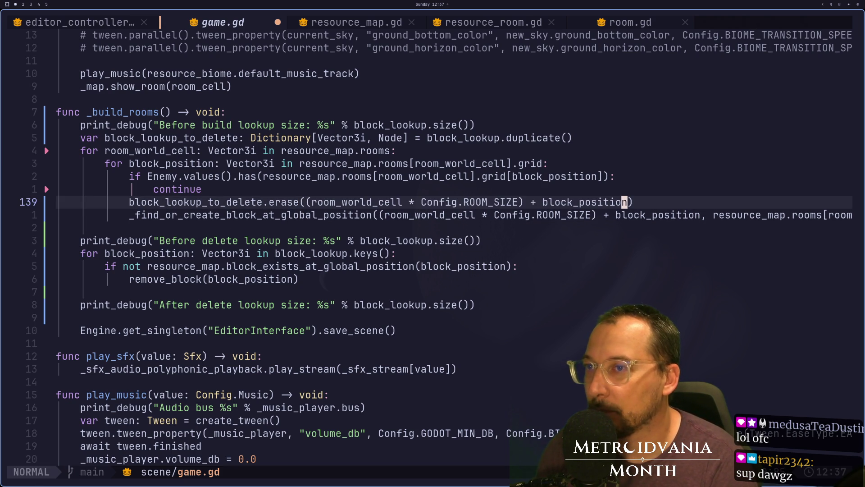
pyautogui.write(':w')
pyautogui.press('Return')
# Step: Switch the before- and after-delete size prints to block_lookup_to_delete and save
pyautogui.press('j')
pyautogui.press('j')
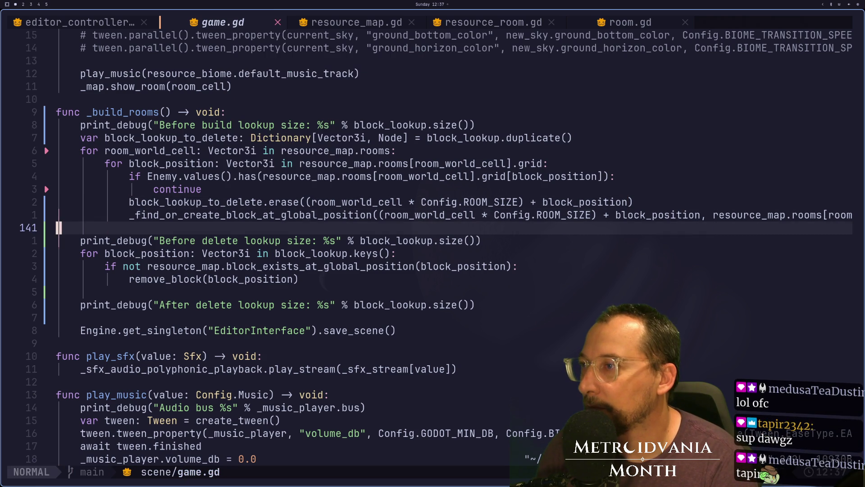
pyautogui.press('k')
pyautogui.press('k')
pyautogui.press('k')
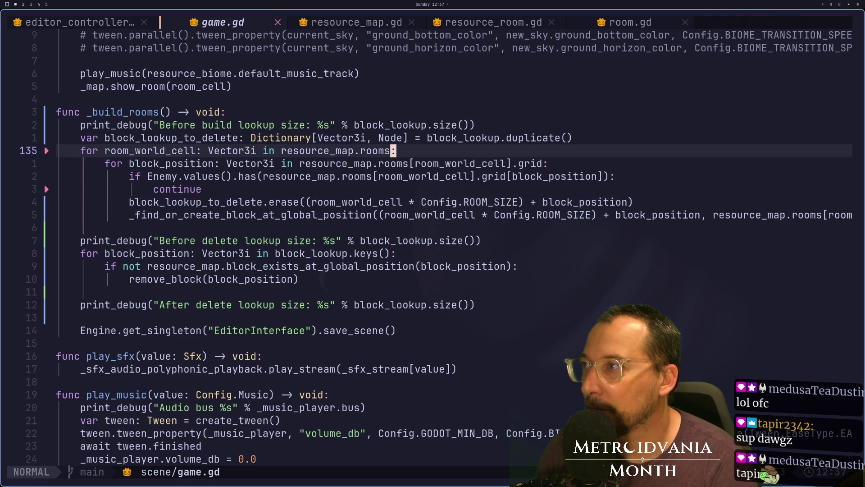
pyautogui.press('k')
pyautogui.press('d')
pyautogui.press('d')
pyautogui.press('p')
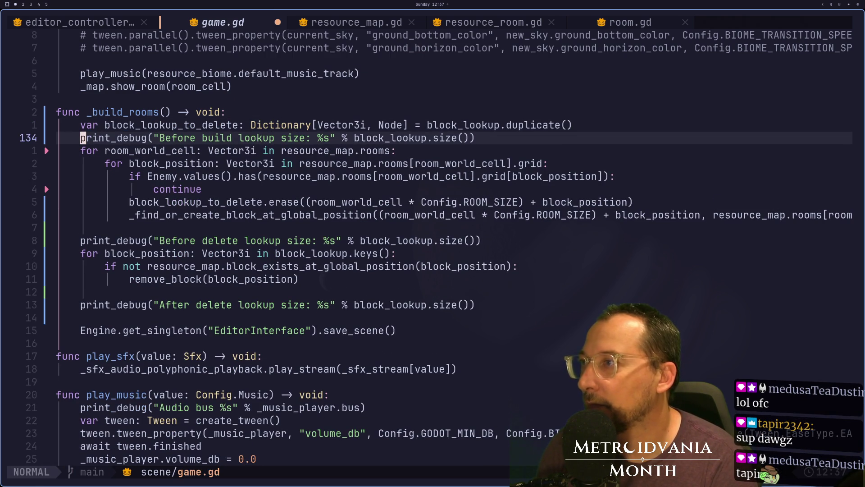
pyautogui.press('l')
pyautogui.press('l')
pyautogui.press('l')
pyautogui.press('l')
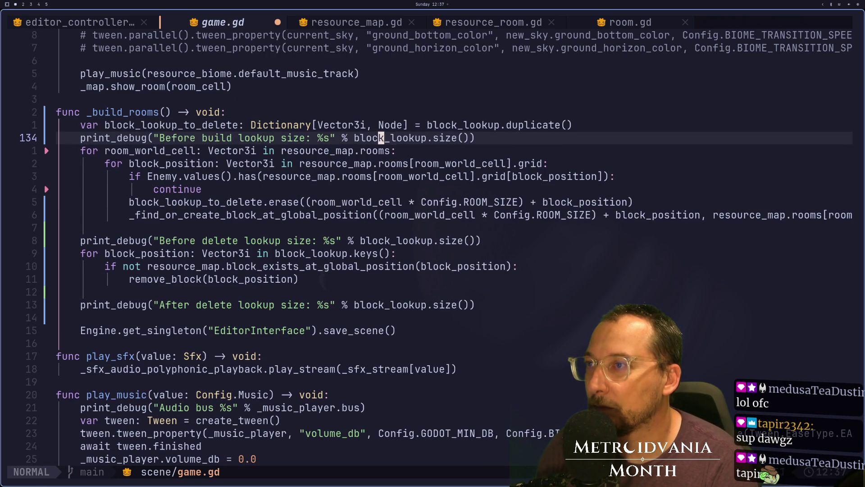
pyautogui.write('a_to_delete')
pyautogui.press('Escape')
pyautogui.press('j')
pyautogui.press('j')
pyautogui.press('j')
pyautogui.press('j')
pyautogui.press('h')
pyautogui.press('h')
pyautogui.press('h')
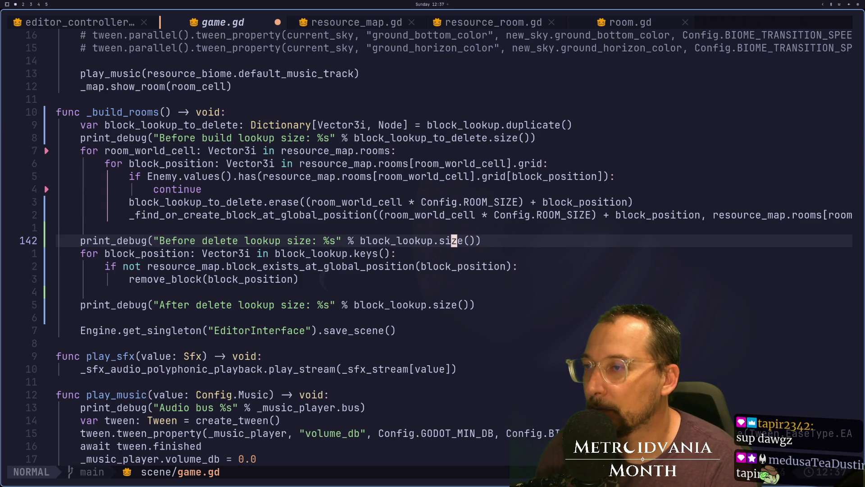
pyautogui.write('int_de')
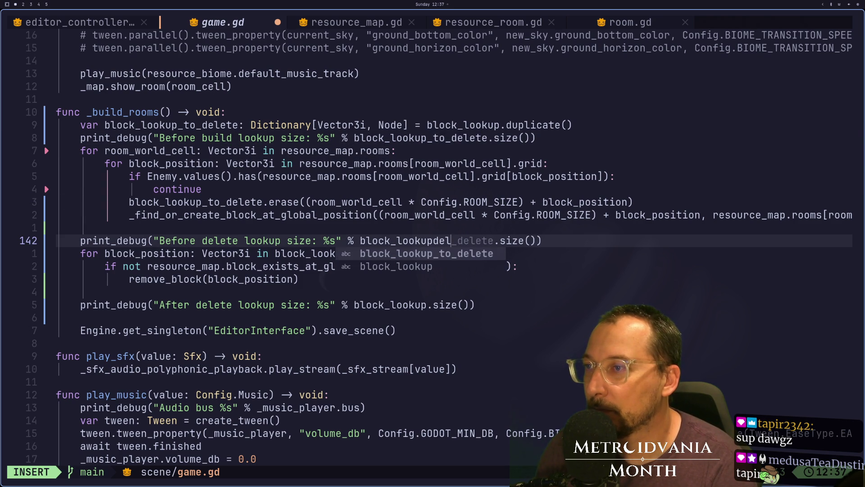
pyautogui.press('Return')
pyautogui.press('Escape')
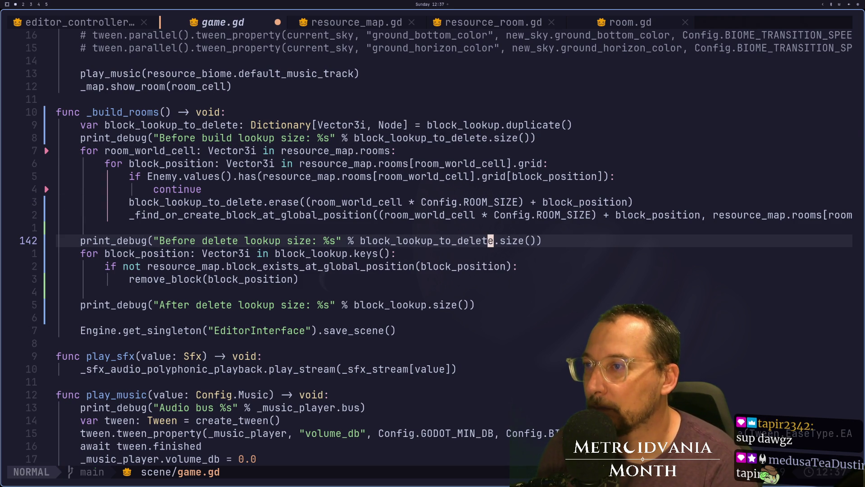
pyautogui.press('j')
pyautogui.press('j')
pyautogui.press('j')
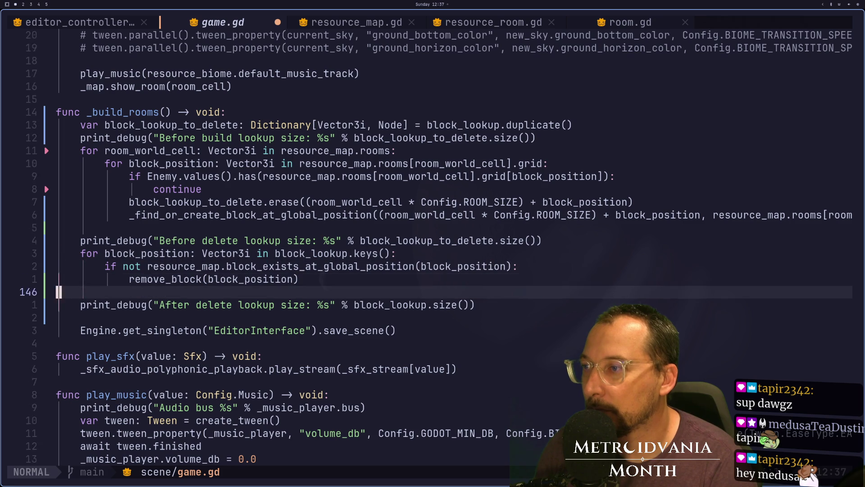
pyautogui.press('h')
pyautogui.press('h')
pyautogui.press('h')
pyautogui.press('l')
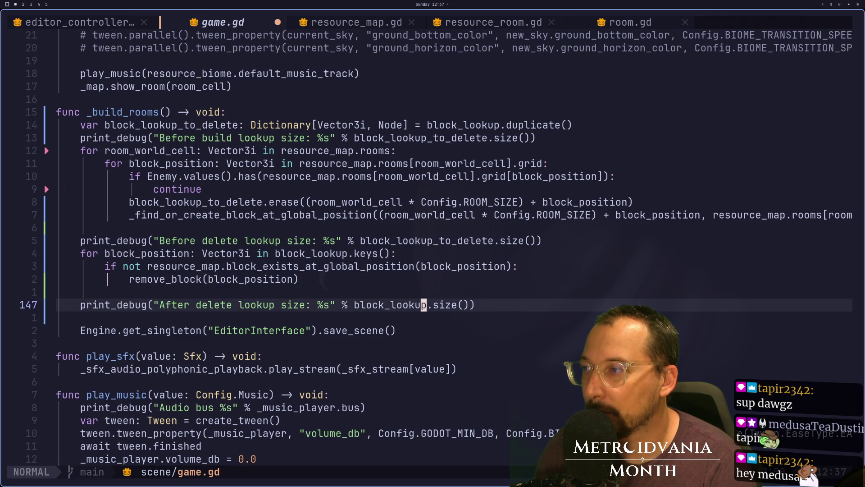
pyautogui.write(':w')
pyautogui.press('Return')
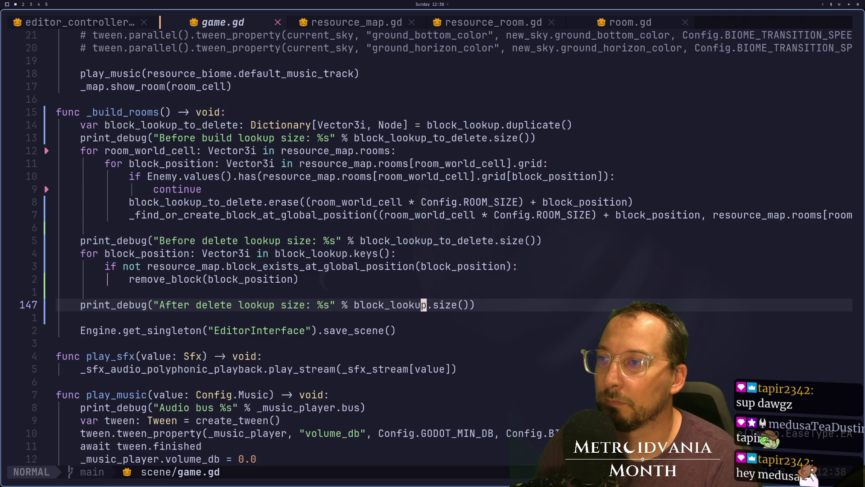
# Step: Reword the before-build log message, changing 'build' to 'block', and save game.gd
pyautogui.press('k')
pyautogui.press('8')
pyautogui.press('k')
pyautogui.press('j')
pyautogui.press('k')
pyautogui.press('k')
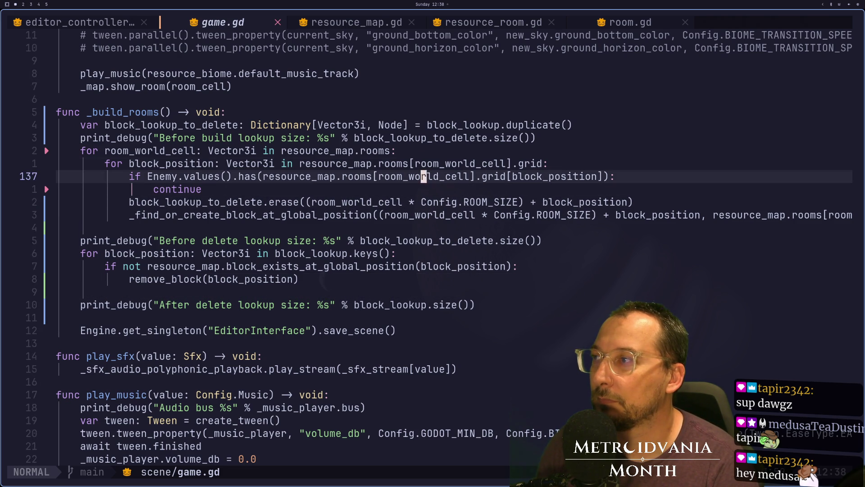
pyautogui.press('k')
pyautogui.press('k')
pyautogui.press('j')
pyautogui.press('j')
pyautogui.press('8')
pyautogui.press('j')
pyautogui.press('h')
pyautogui.press('h')
pyautogui.press('h')
pyautogui.press('k')
pyautogui.press('k')
pyautogui.press('k')
pyautogui.press('k')
pyautogui.press('k')
pyautogui.press('k')
pyautogui.press('k')
pyautogui.press('k')
pyautogui.press('h')
pyautogui.press('h')
pyautogui.press('j')
pyautogui.press('w')
pyautogui.press('d')
pyautogui.press('w')
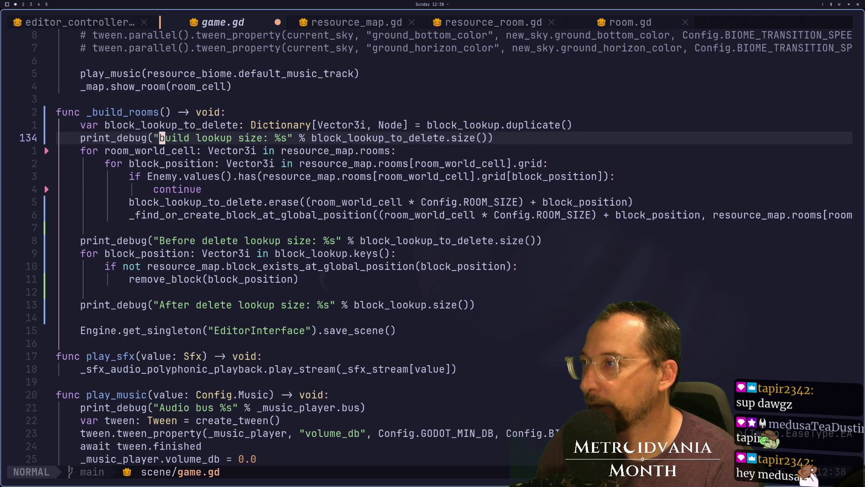
pyautogui.write('dwiblock')
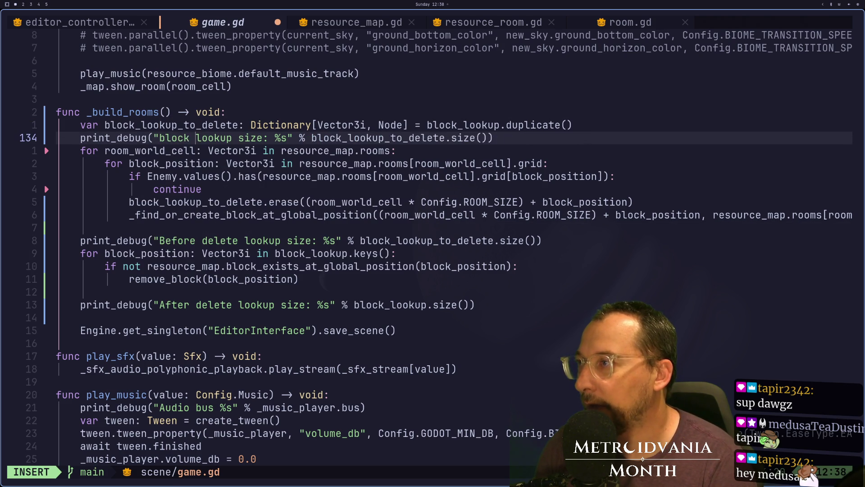
pyautogui.press('Escape')
pyautogui.press('Return')
pyautogui.write(':')
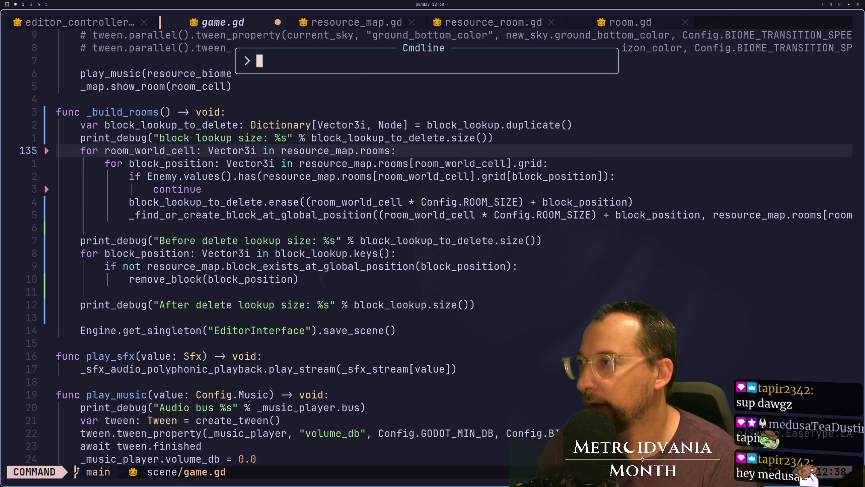
pyautogui.write('w')
pyautogui.press('Return')
# Step: Reword the before-delete message to 'block lookup delete size' and save
pyautogui.click(101, 241)
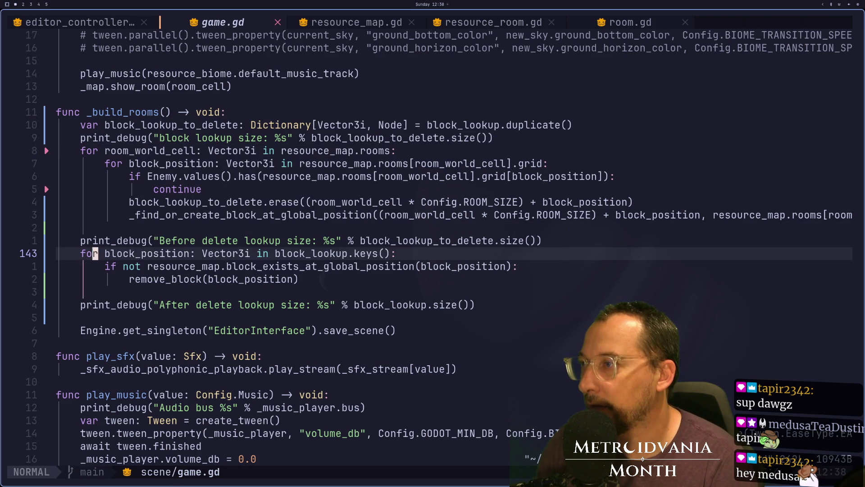
pyautogui.press('w')
pyautogui.press('w')
pyautogui.write('dwdwiblock')
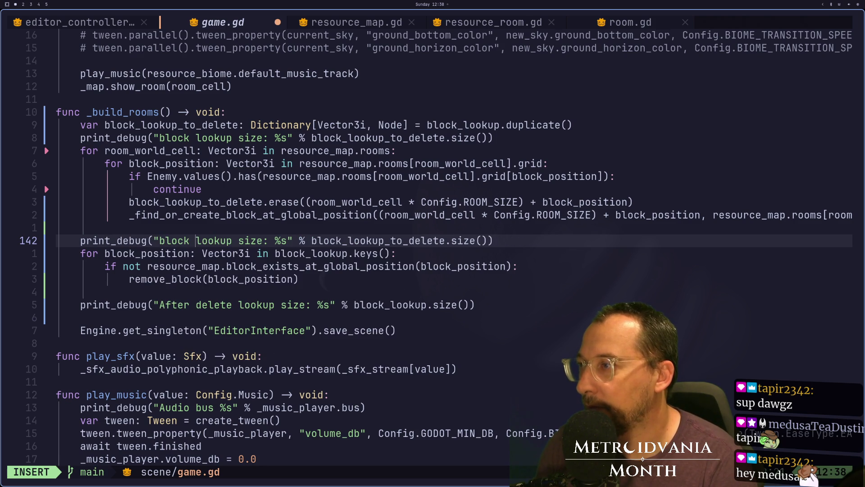
pyautogui.press('Escape')
pyautogui.press('w')
pyautogui.press('w')
pyautogui.write('idelete')
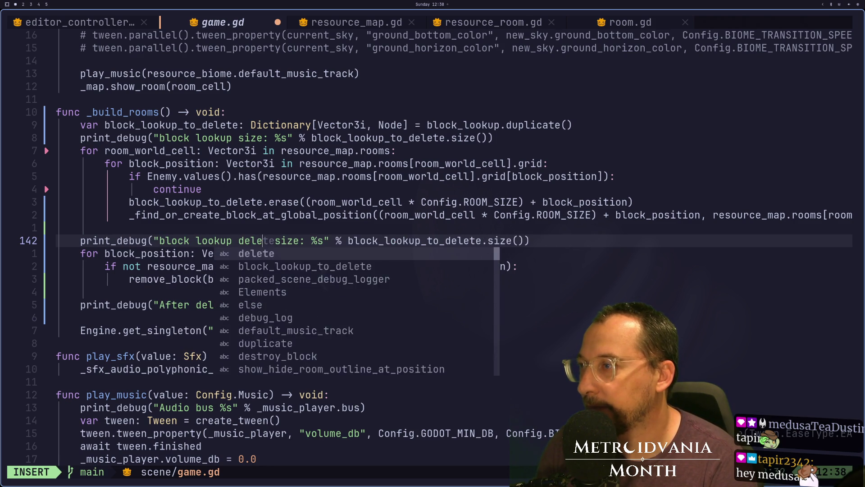
pyautogui.press('Escape')
pyautogui.write(':w')
pyautogui.press('Return')
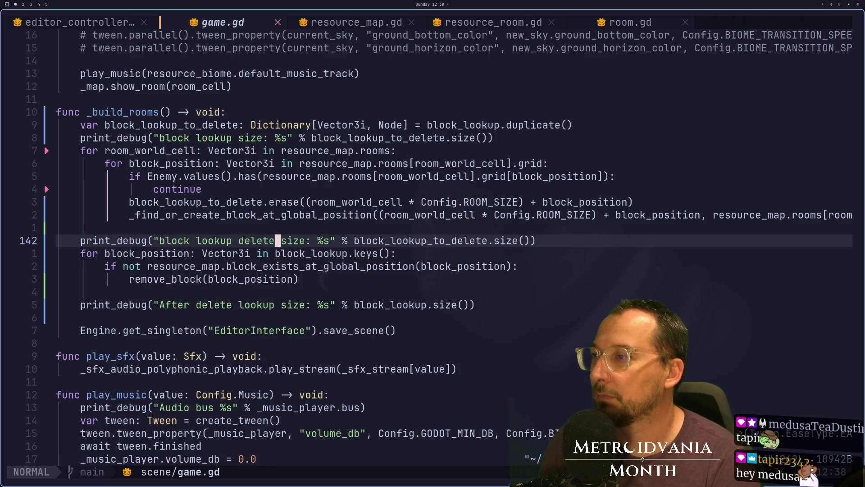
# Step: Make the removal loop iterate block_lookup_to_delete.keys() and save game.gd
pyautogui.press('j')
pyautogui.write('ea')
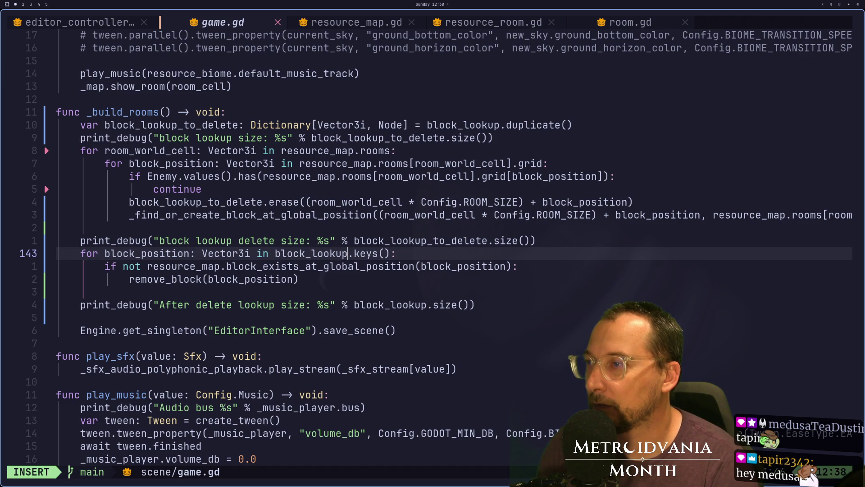
pyautogui.write('_')
pyautogui.press('Tab')
pyautogui.press('Escape')
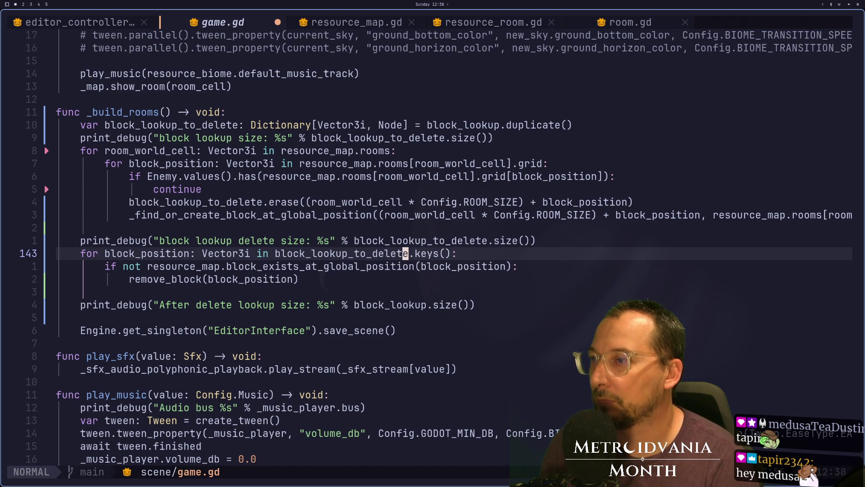
pyautogui.write(':w')
pyautogui.press('Return')
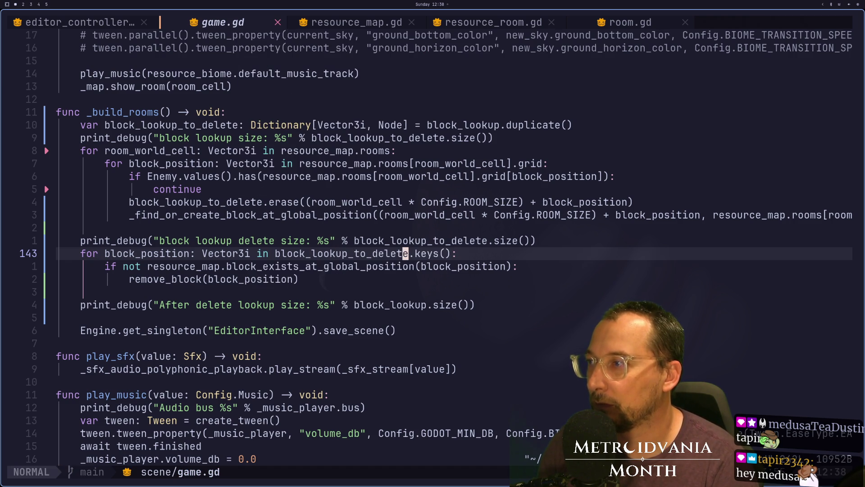
pyautogui.press('super+2')
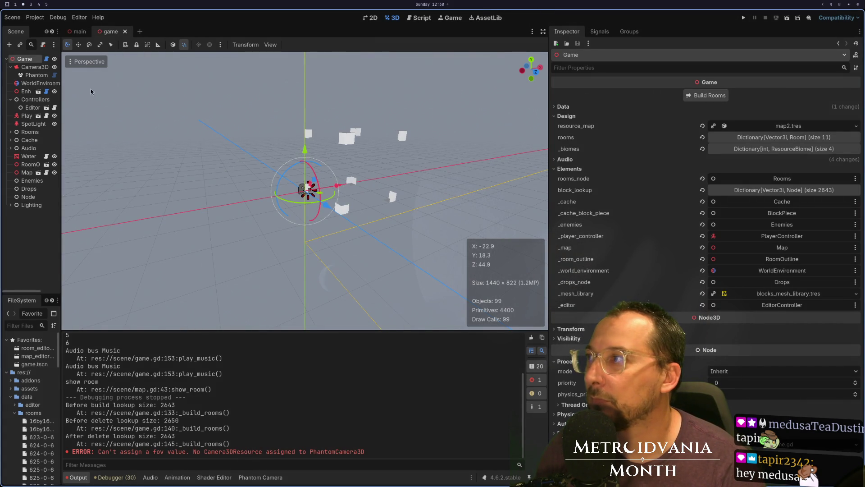
# Step: Expand the Rooms node and frame its first room in the 3D view
pyautogui.click(11, 132)
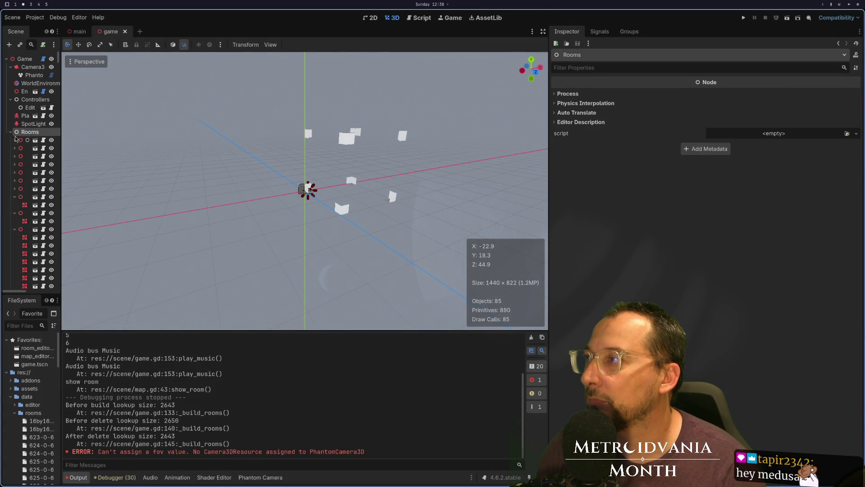
pyautogui.click(23, 140)
pyautogui.press('f')
pyautogui.scroll(3, 334, 174)
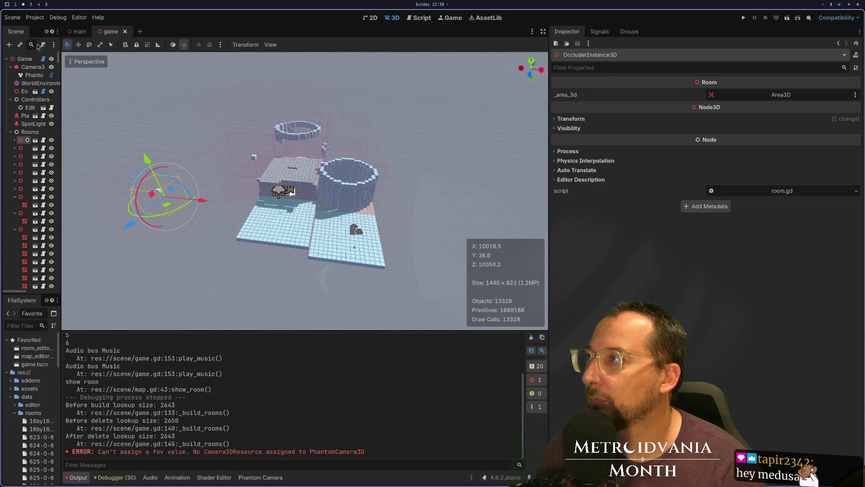
# Step: Rebuild and save the Game scene's rooms, dismiss the large-scene warning, and run the project
pyautogui.click(24, 59)
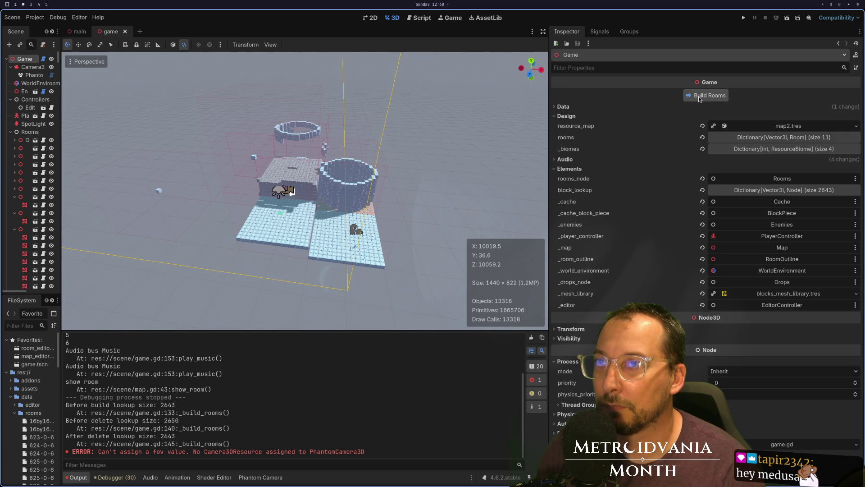
pyautogui.hotkey('ctrl', 's')
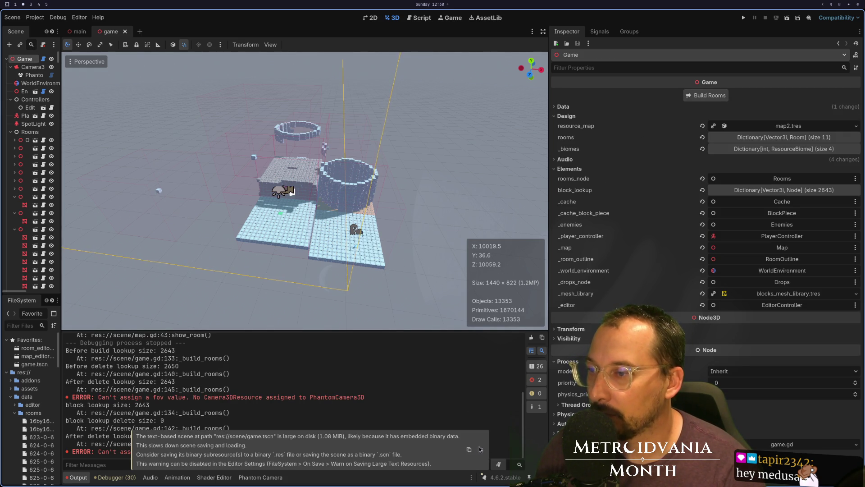
pyautogui.click(479, 449)
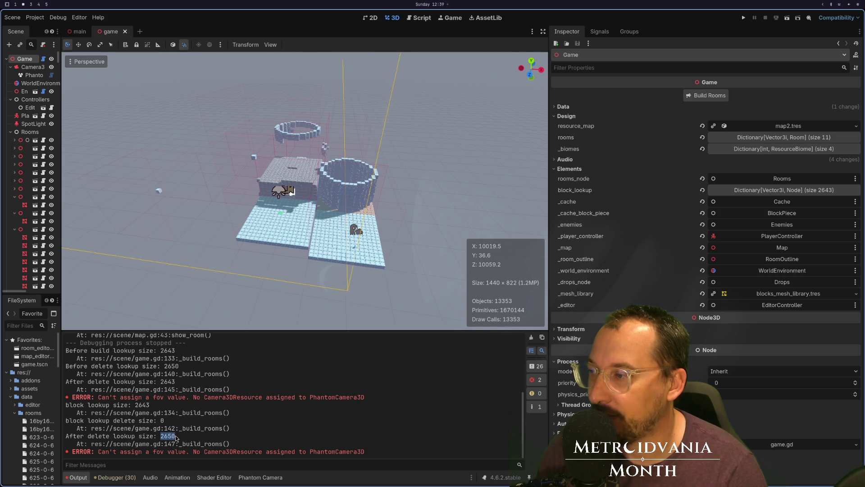
pyautogui.scroll(5, 263, 206)
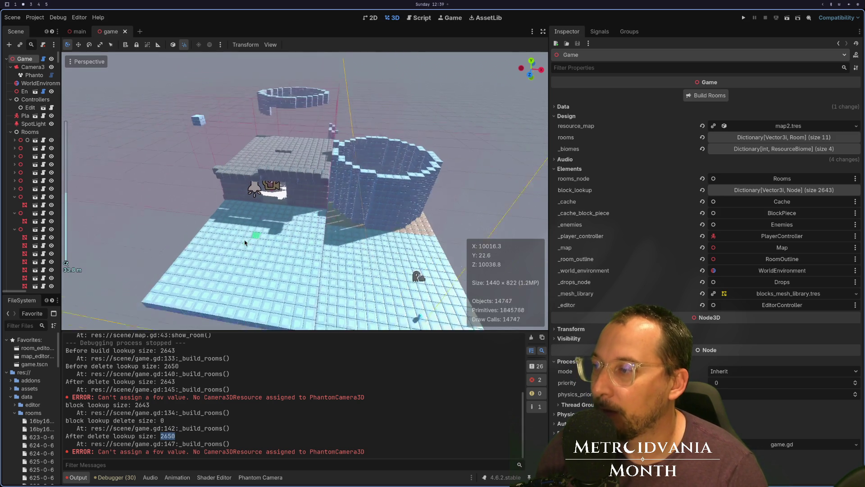
pyautogui.click(743, 18)
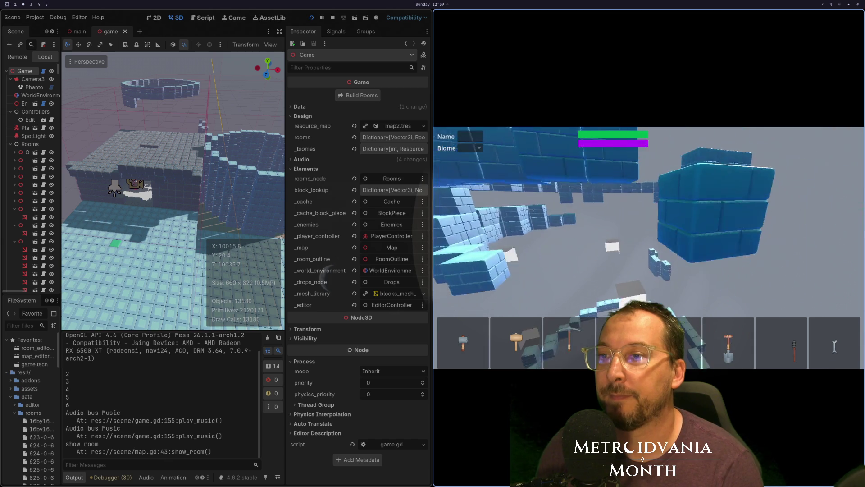
# Step: Stop the game and run Build Rooms again from map2.tres, dismissing the large-scene warning
pyautogui.press('Escape')
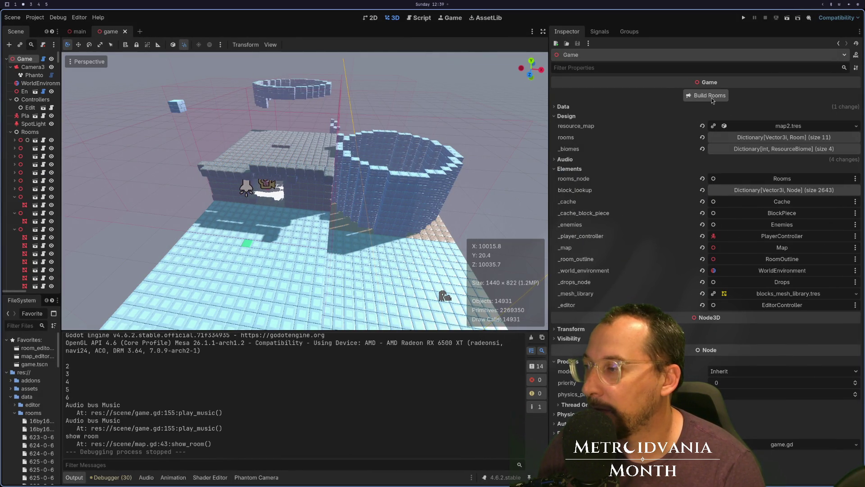
pyautogui.click(712, 98)
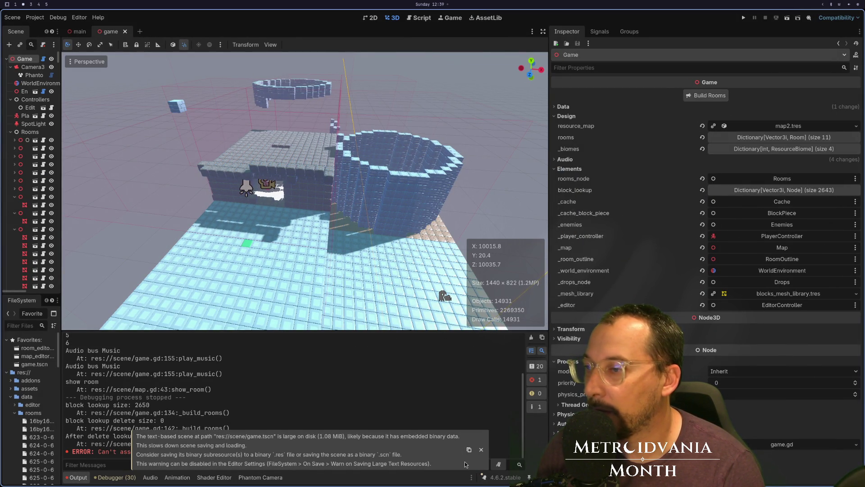
pyautogui.click(482, 450)
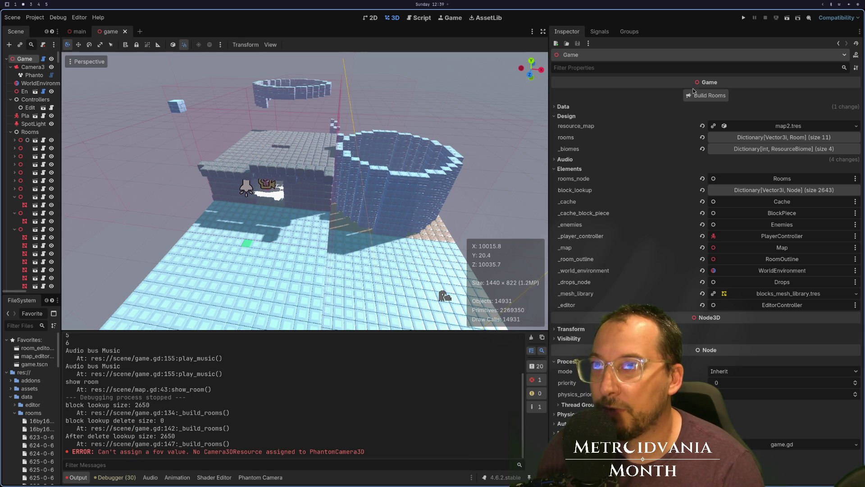
pyautogui.click(706, 100)
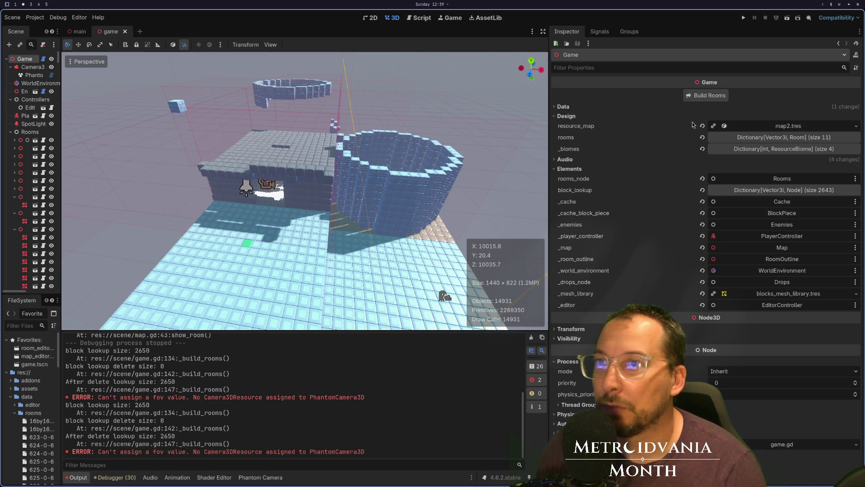
pyautogui.click(705, 95)
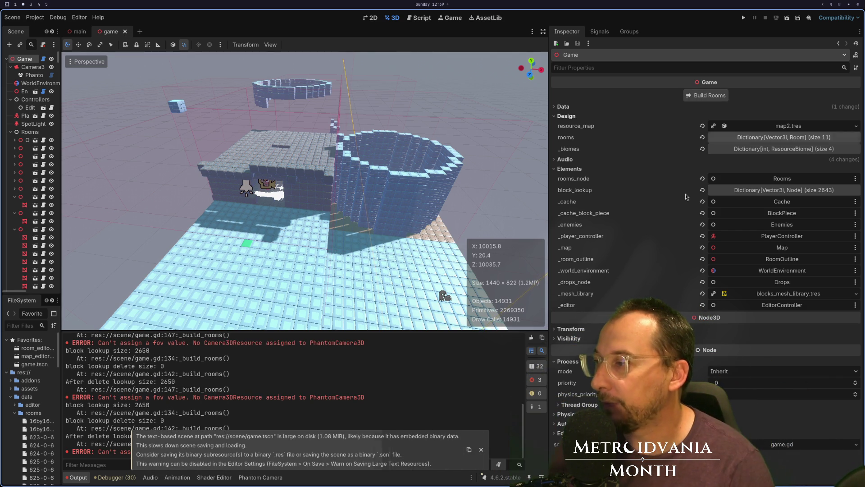
pyautogui.press('super+1')
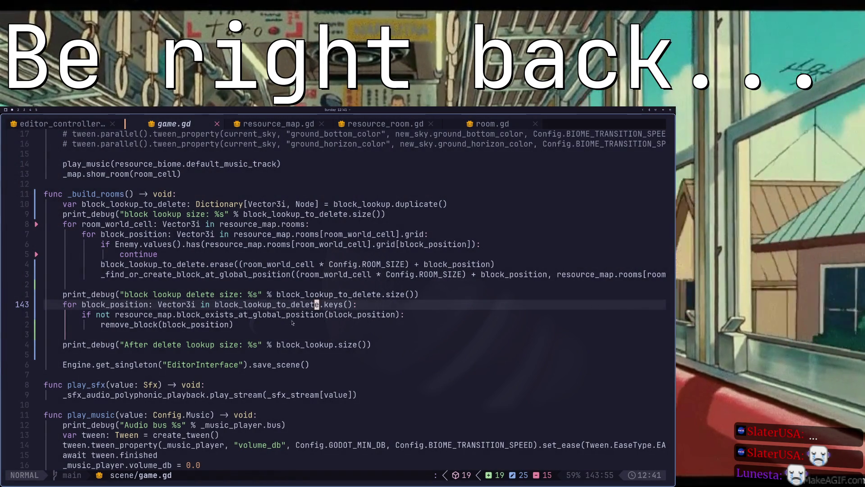
pyautogui.scroll(-2, 302, 324)
pyautogui.scroll(-7, 302, 324)
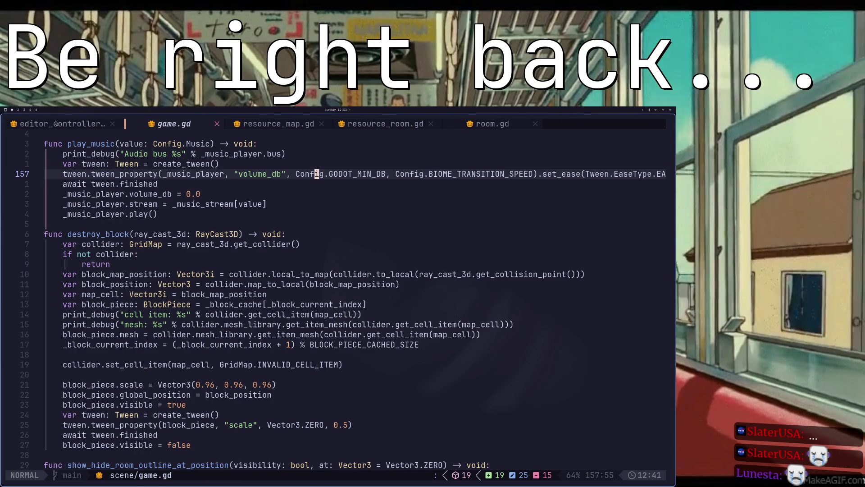
pyautogui.click(47, 125)
pyautogui.scroll(-8, 203, 308)
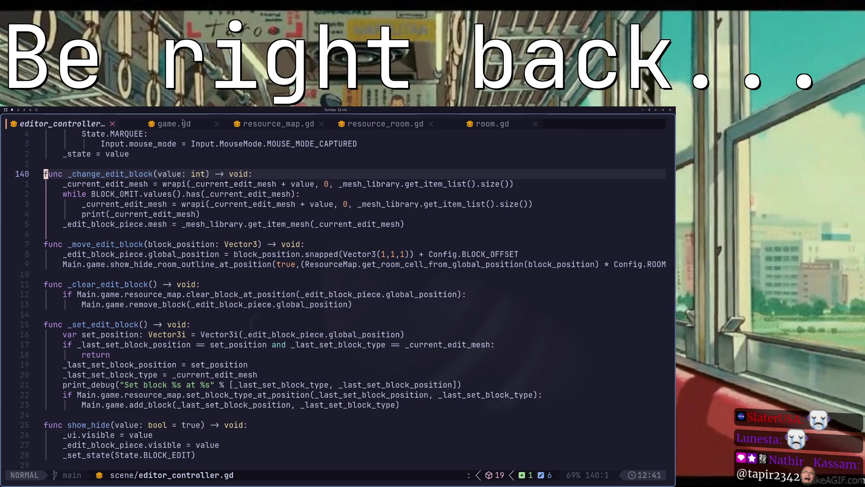
pyautogui.click(180, 123)
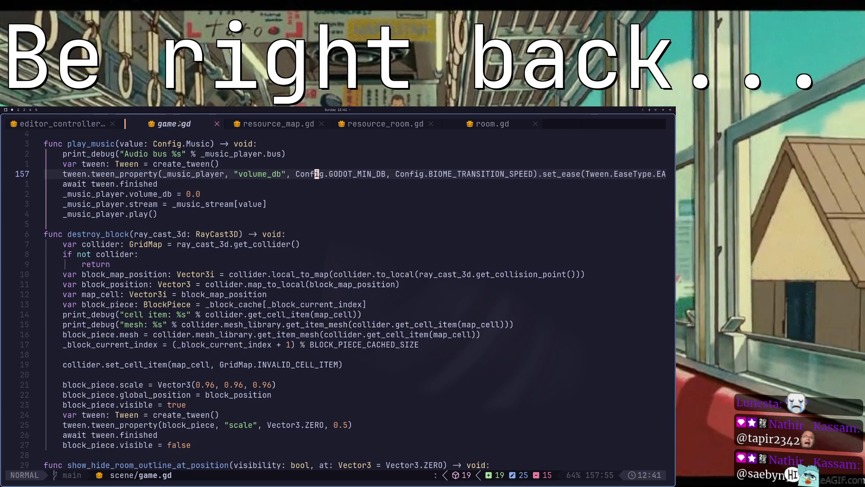
pyautogui.click(269, 125)
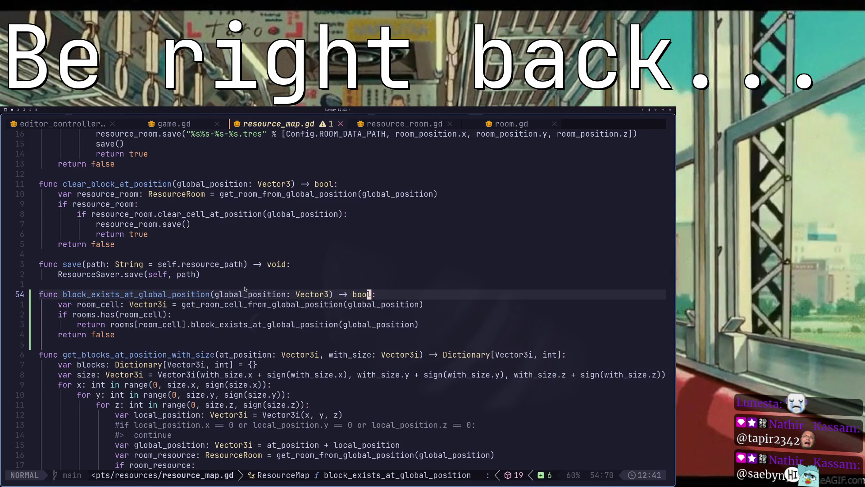
pyautogui.scroll(2, 245, 289)
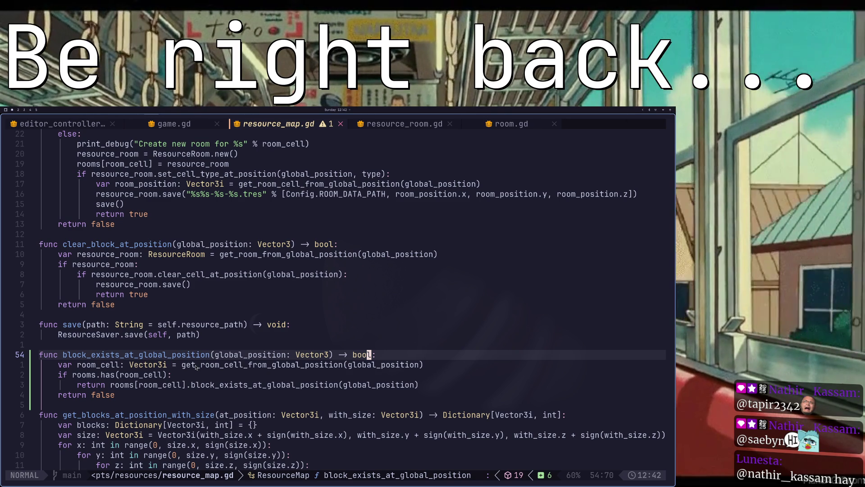
pyautogui.click(278, 261)
pyautogui.press('k')
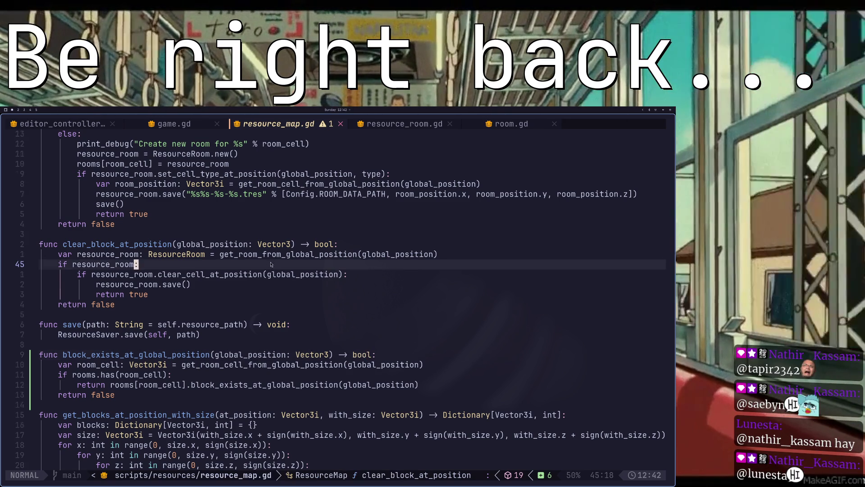
pyautogui.press('*')
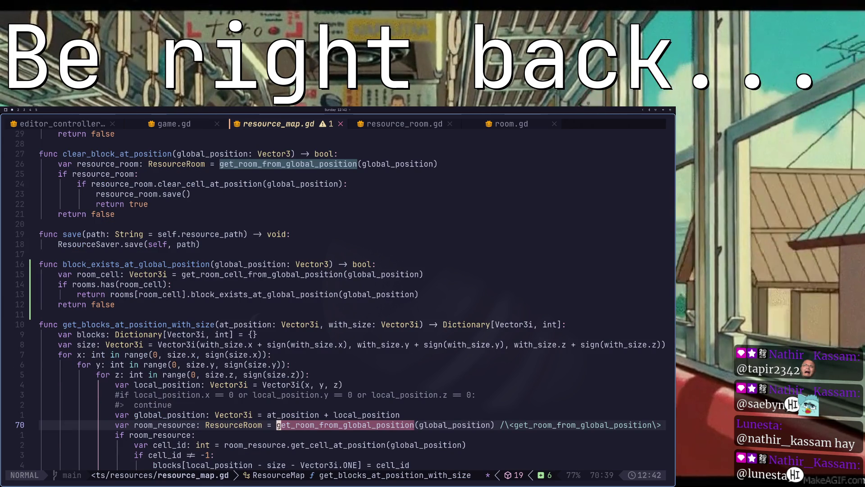
pyautogui.press('N')
pyautogui.press('N')
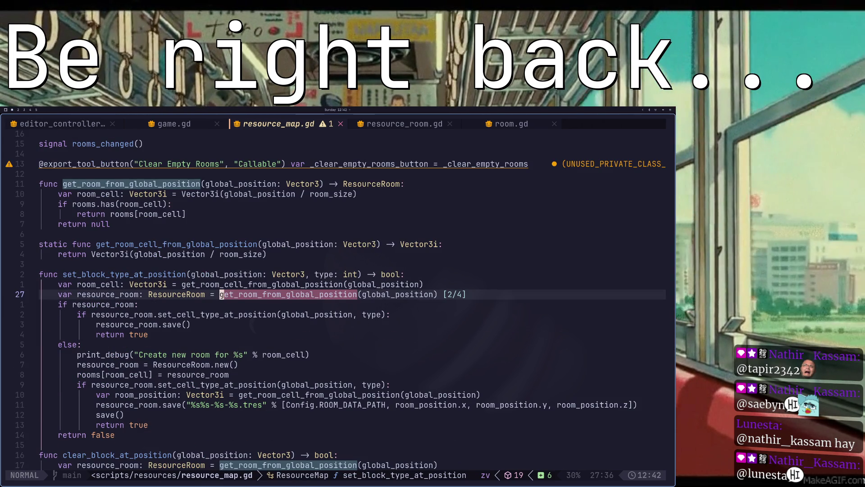
pyautogui.press('k')
pyautogui.press('k')
pyautogui.press('k')
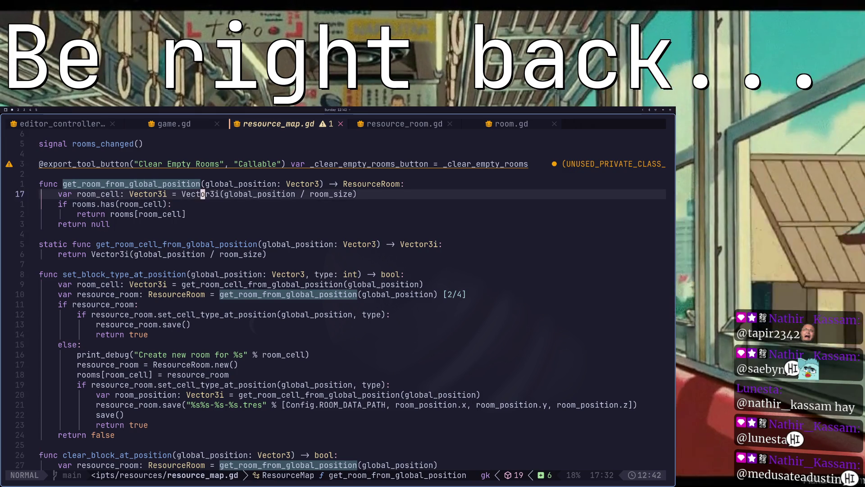
pyautogui.press('k')
pyautogui.press('k')
pyautogui.press('j')
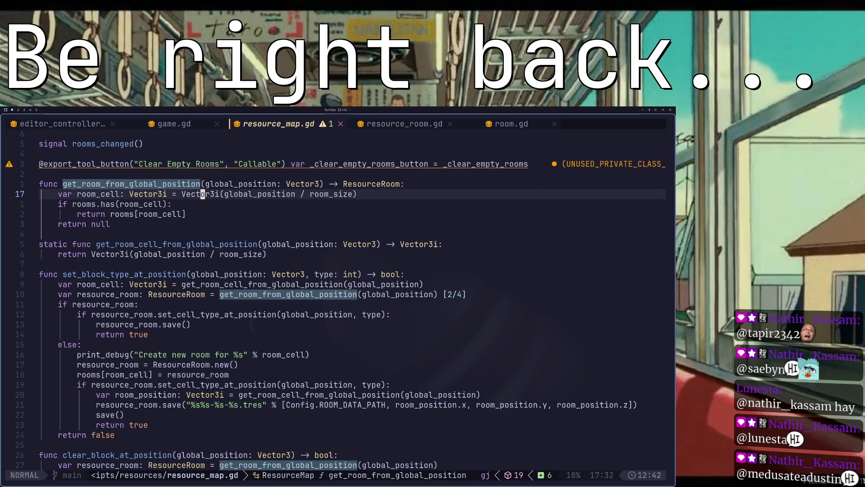
pyautogui.press('k')
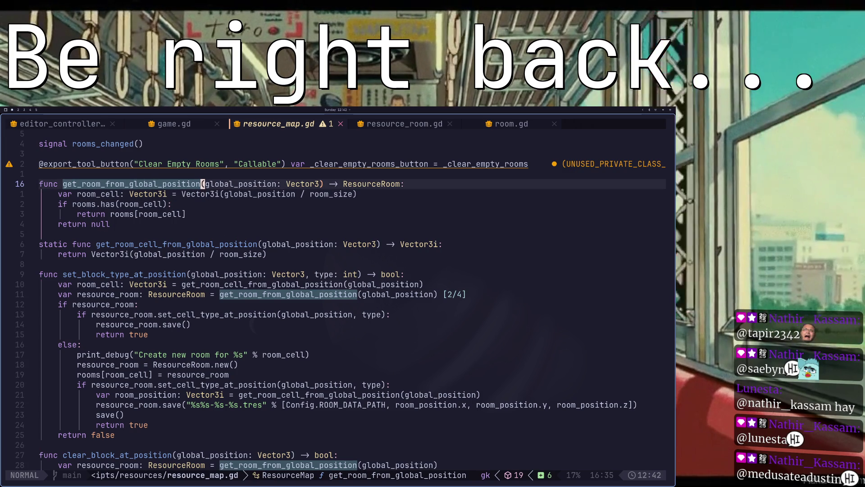
pyautogui.press('k')
pyautogui.press('k')
pyautogui.press('k')
pyautogui.press('j')
pyautogui.press('j')
pyautogui.press('j')
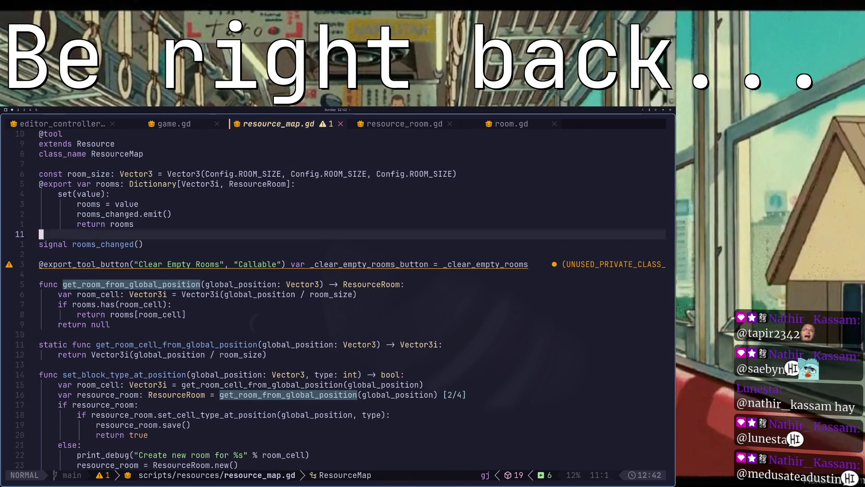
pyautogui.press('j')
pyautogui.press('j')
pyautogui.press('j')
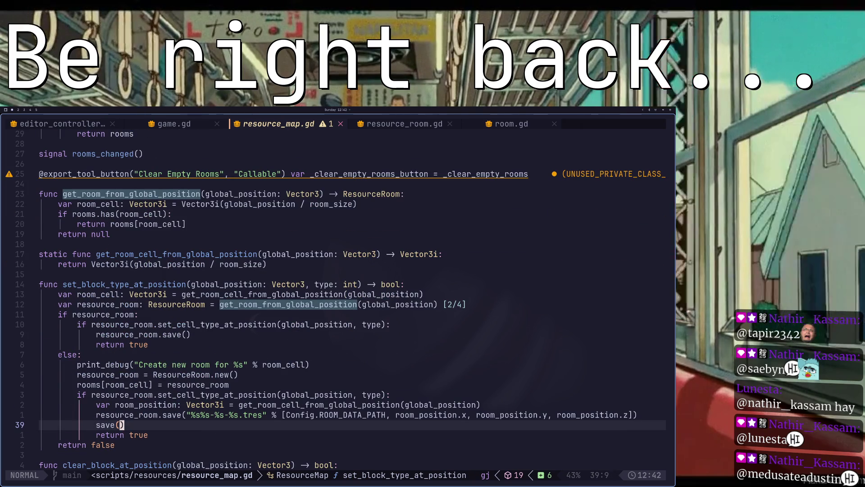
pyautogui.press('j')
pyautogui.press('j')
pyautogui.press('j')
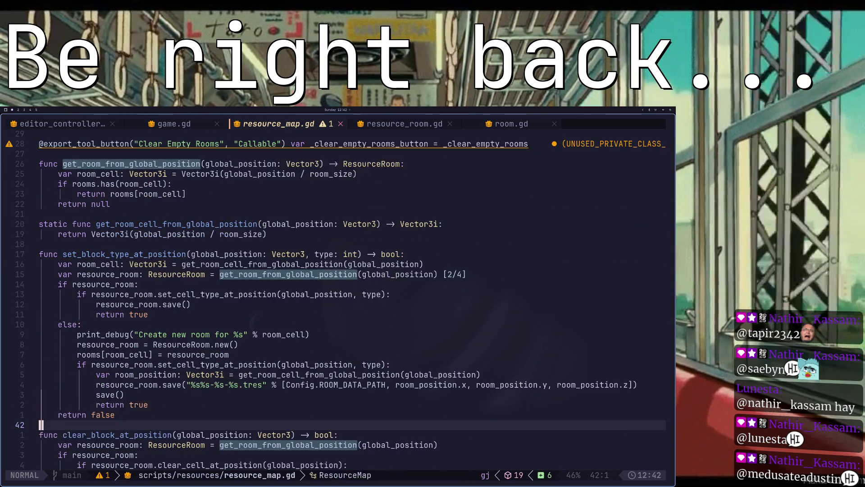
pyautogui.press('j')
pyautogui.press('j')
pyautogui.press('j')
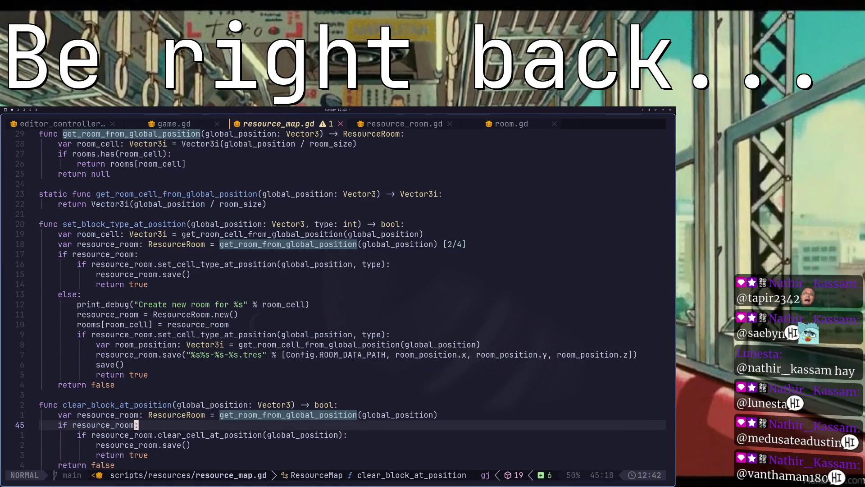
pyautogui.press('k')
pyautogui.press('k')
pyautogui.press('k')
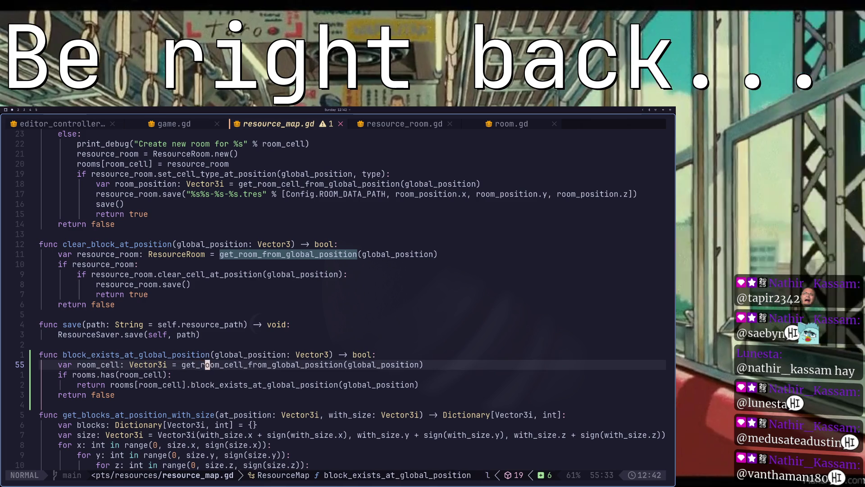
pyautogui.press('k')
pyautogui.press('k')
pyautogui.press('k')
pyautogui.press('j')
pyautogui.press('j')
pyautogui.press('j')
pyautogui.press('j')
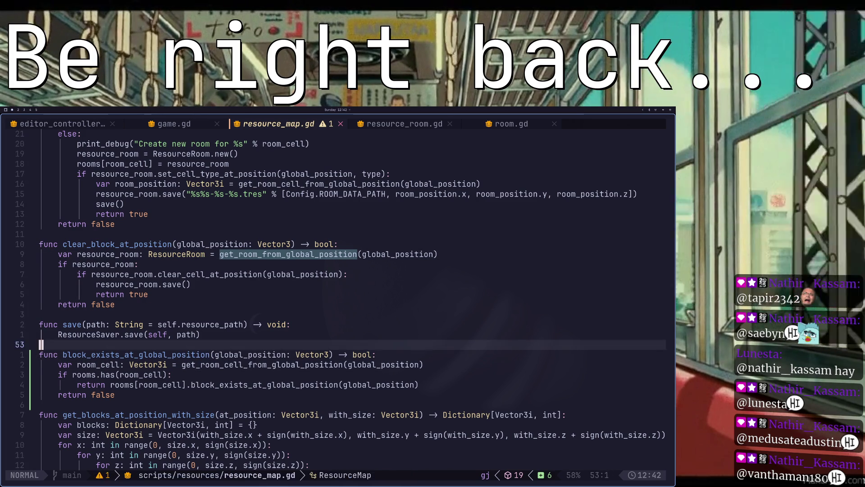
pyautogui.press('*')
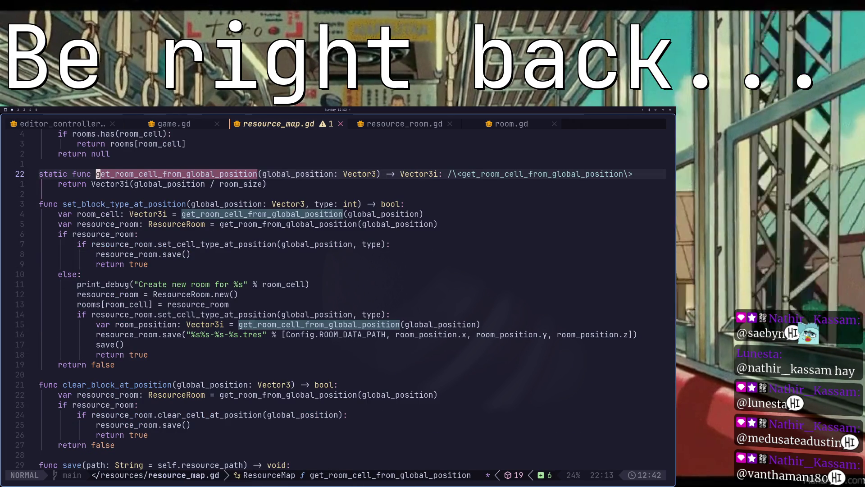
pyautogui.press('N')
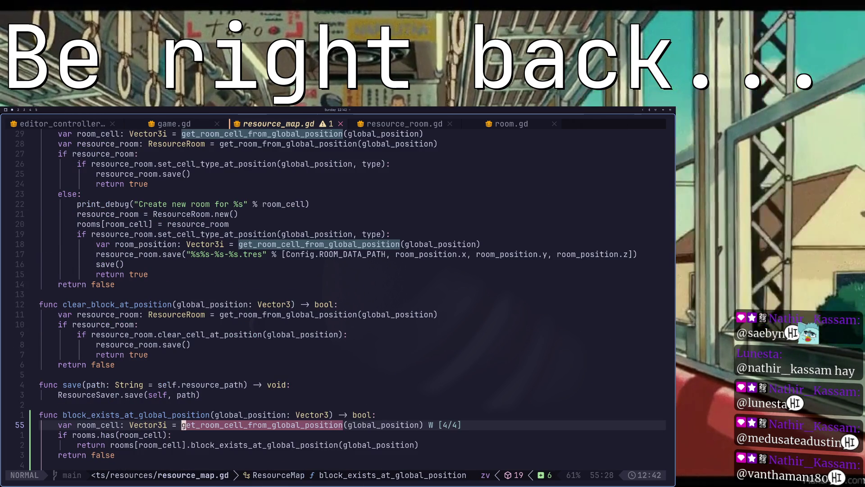
pyautogui.press('j')
pyautogui.press('k')
pyautogui.press('N')
pyautogui.press('N')
pyautogui.press('N')
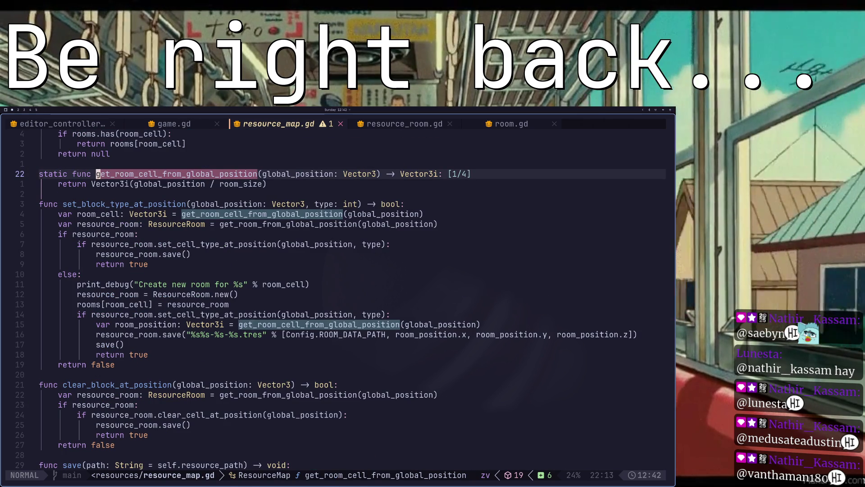
pyautogui.press('j')
pyautogui.press('j')
pyautogui.press('j')
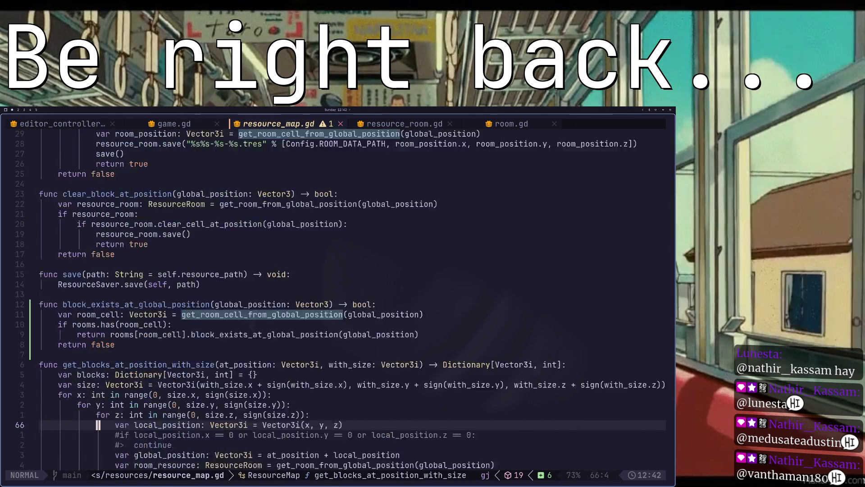
pyautogui.press('k')
pyautogui.press('k')
pyautogui.press('k')
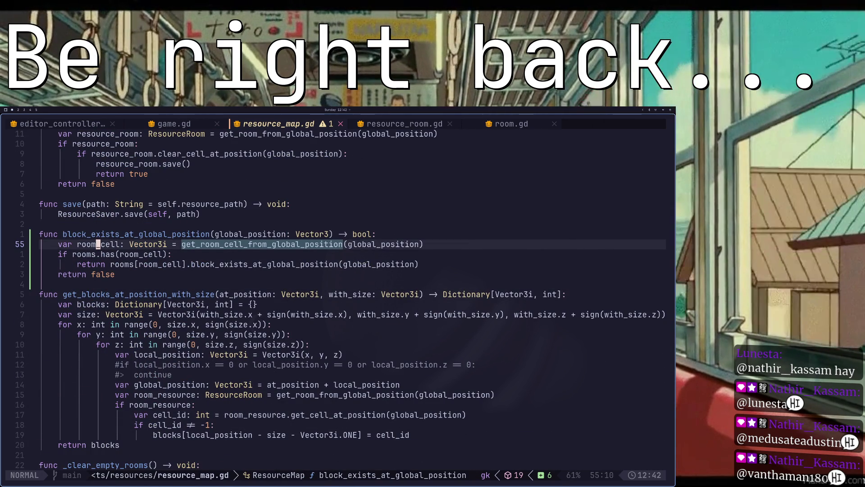
pyautogui.hotkey('ctrl', 'o')
pyautogui.press('z')
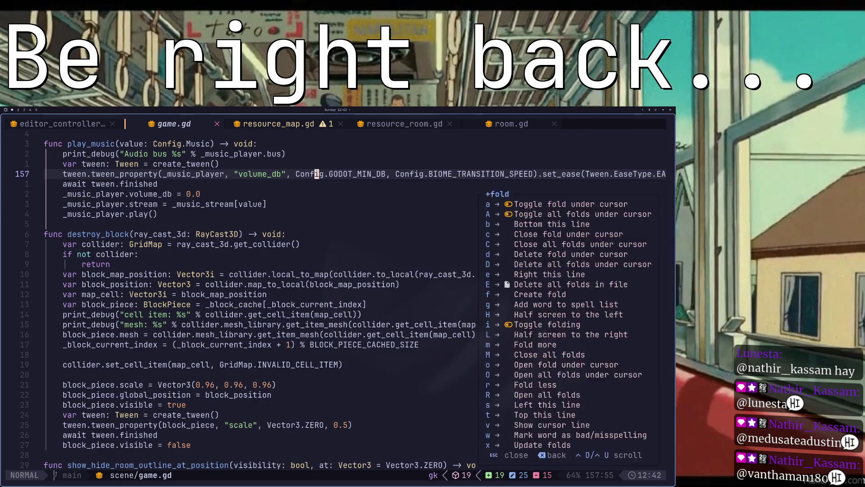
pyautogui.press('super+2')
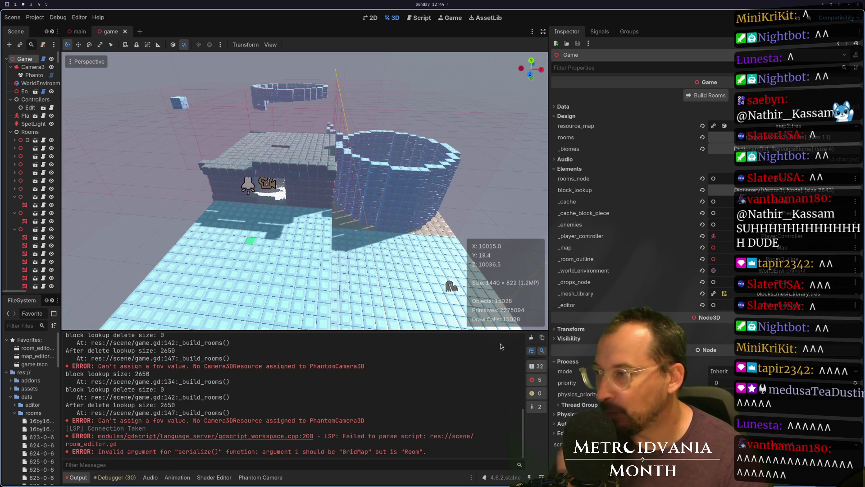
# Step: Clear the output, rebuild the rooms and save; the log shows delete size 0, lookup 2650
pyautogui.click(531, 338)
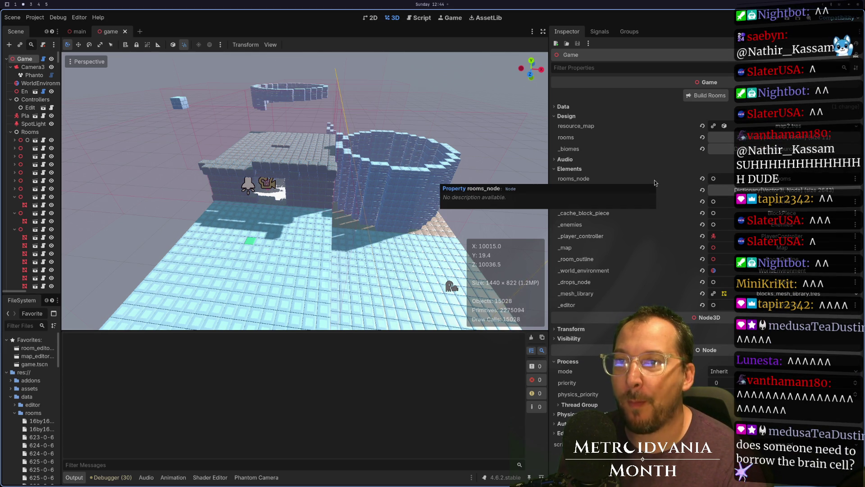
pyautogui.hotkey('ctrl', 's')
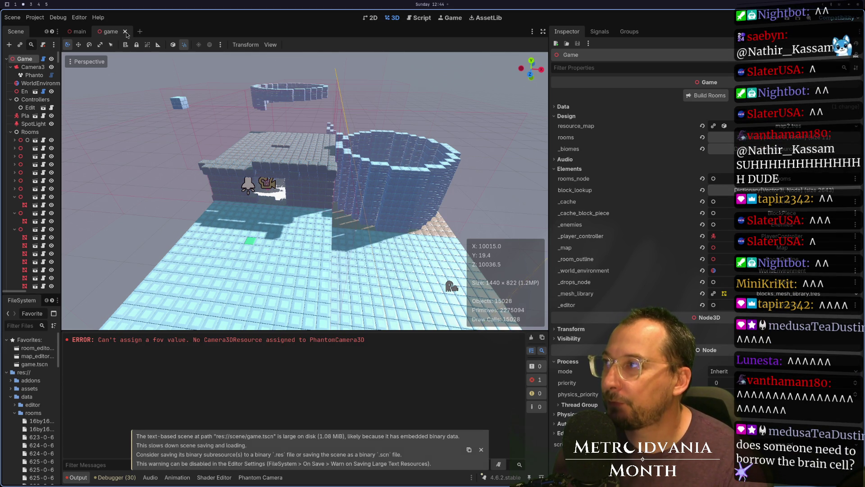
pyautogui.click(706, 95)
pyautogui.hotkey('ctrl', 's')
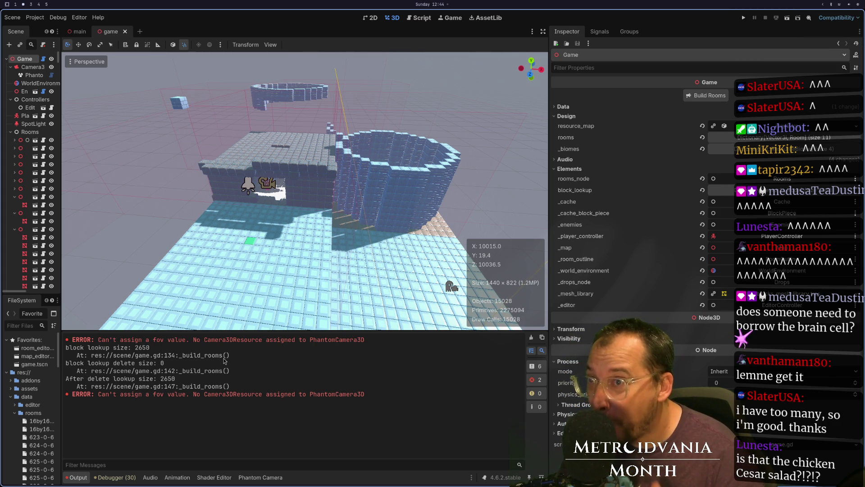
# Step: Reset the rooms and block_lookup dictionaries to empty and collapse the expanded room nodes
pyautogui.click(702, 138)
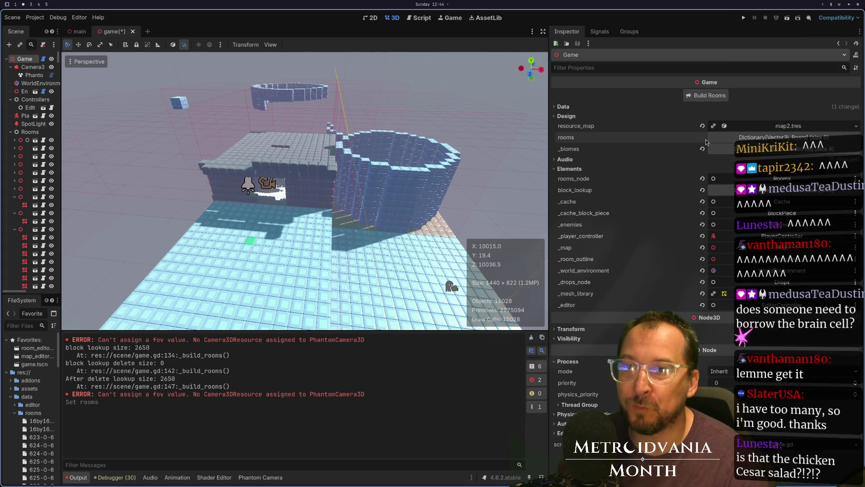
pyautogui.click(702, 189)
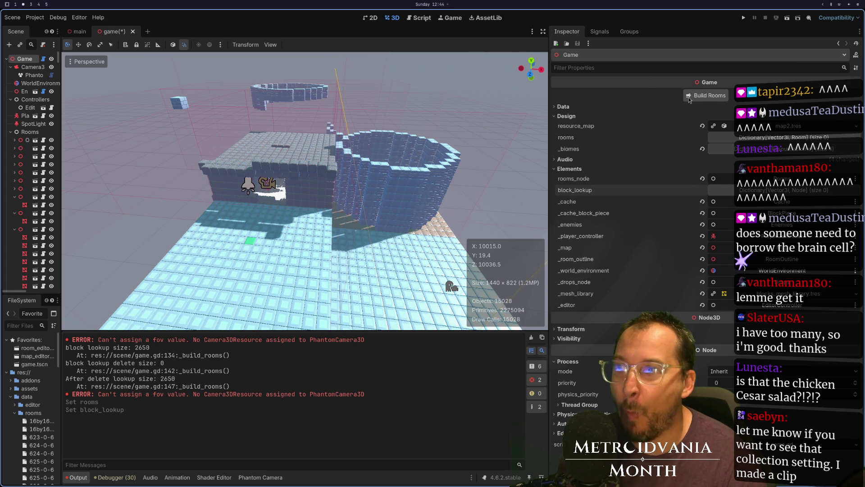
pyautogui.rightClick(27, 134)
pyautogui.click(24, 138)
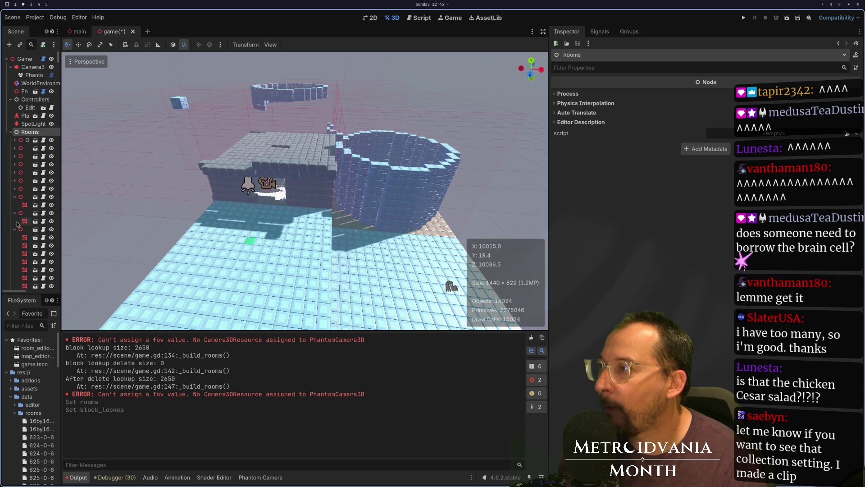
pyautogui.click(15, 229)
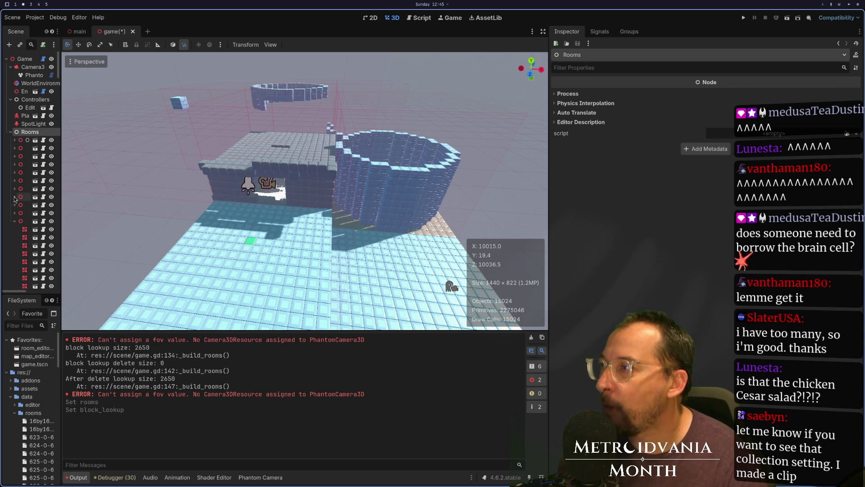
pyautogui.click(15, 213)
pyautogui.click(15, 197)
pyautogui.click(15, 221)
# Step: Delete all eleven old room nodes under Rooms, then reselect the Game node
pyautogui.click(18, 221)
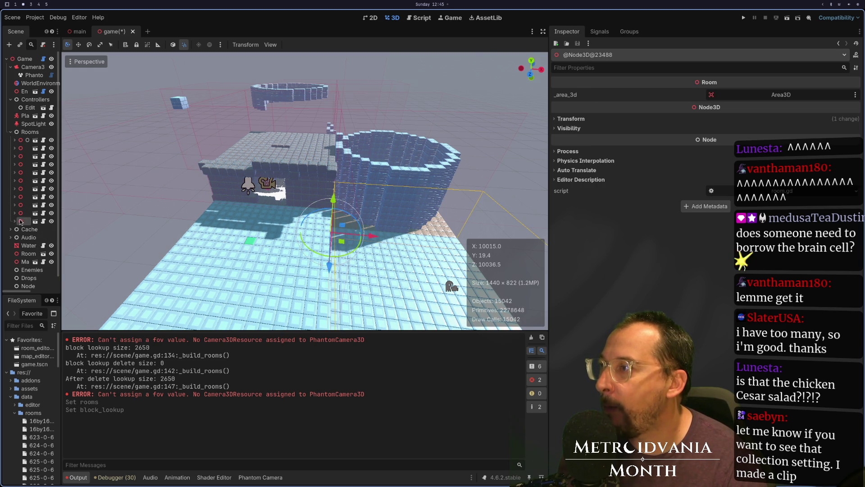
pyautogui.keyDown('shift'); pyautogui.click(23, 140); pyautogui.keyUp('shift')
pyautogui.rightClick(23, 143)
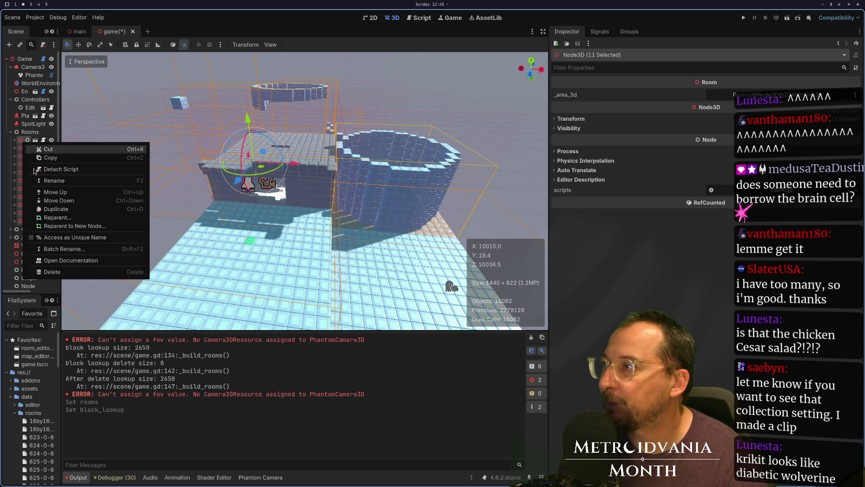
pyautogui.click(51, 271)
pyautogui.click(410, 260)
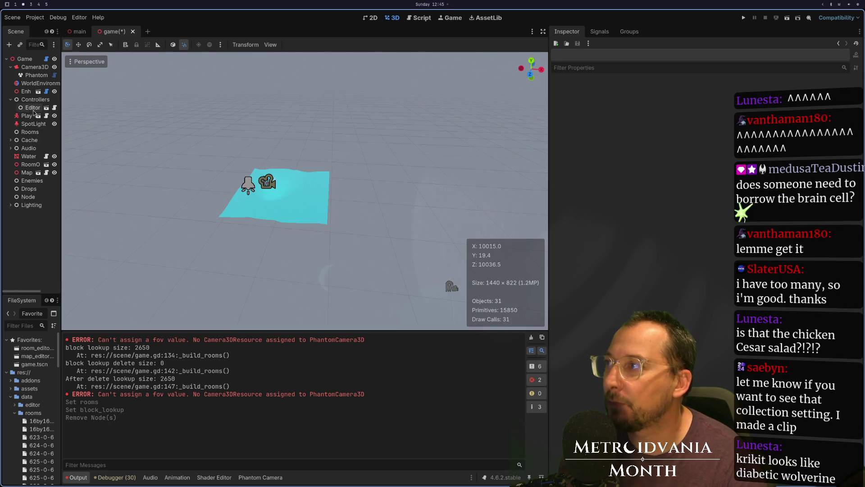
pyautogui.click(9, 60)
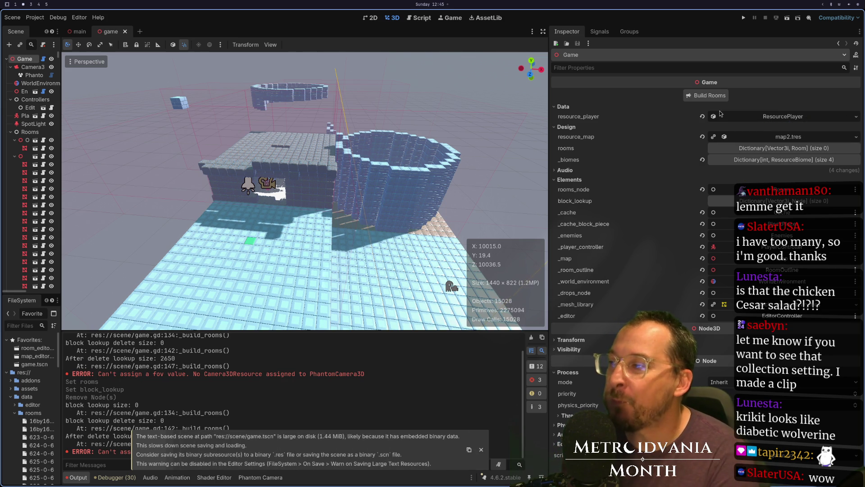
# Step: Orbit the 3D view around the rebuilt rooms, then run the project to test them
pyautogui.moveTo(243, 118)
pyautogui.mouseDown()
pyautogui.moveTo(334, 126)
pyautogui.moveTo(392, 155)
pyautogui.moveTo(307, 195)
pyautogui.moveTo(300, 207)
pyautogui.mouseUp()
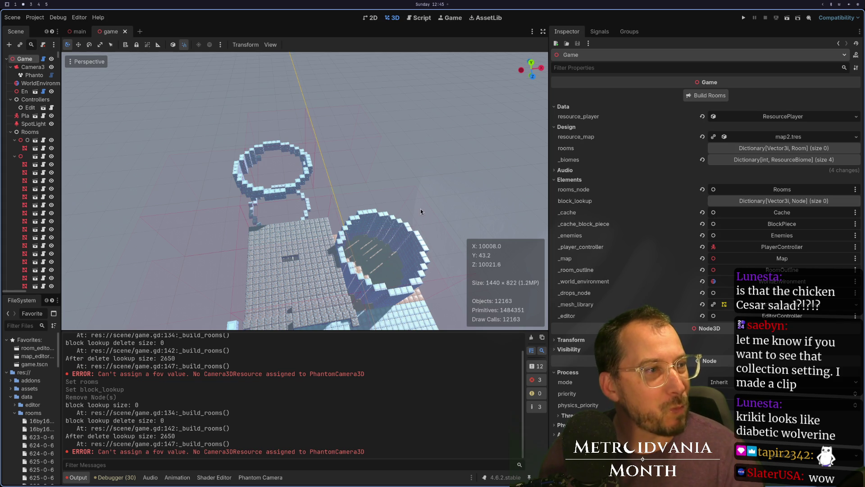
pyautogui.click(744, 18)
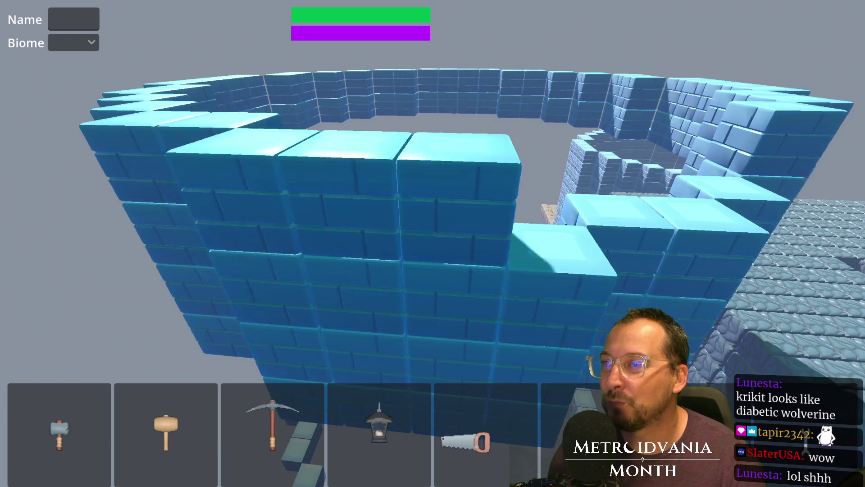
# Step: Stop the running game and rebuild the rooms with Build Rooms on the Game node
pyautogui.press('F8')
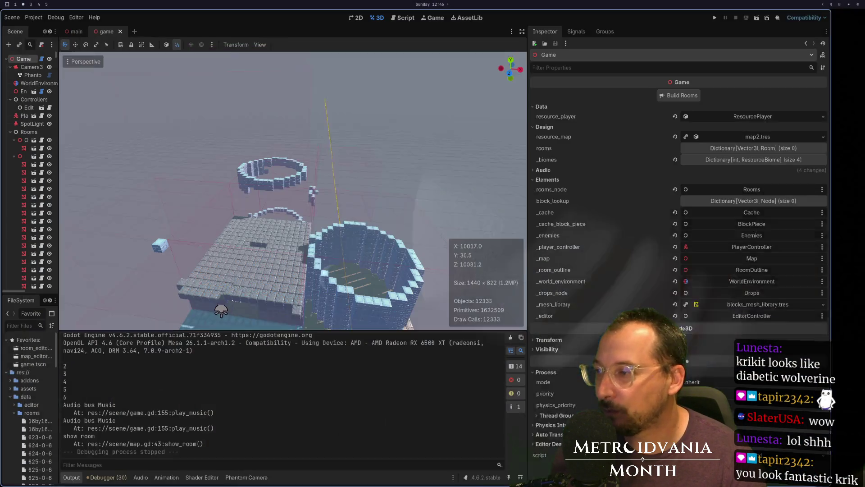
pyautogui.click(99, 409)
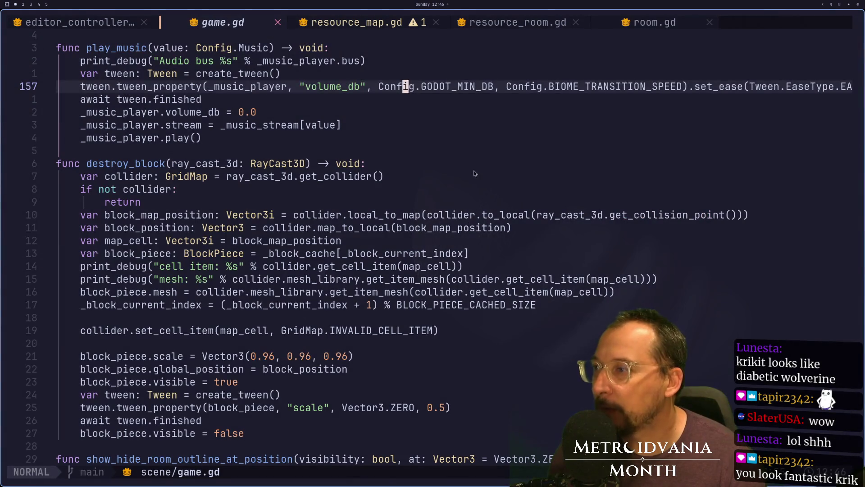
pyautogui.hotkey('alt', 'Tab')
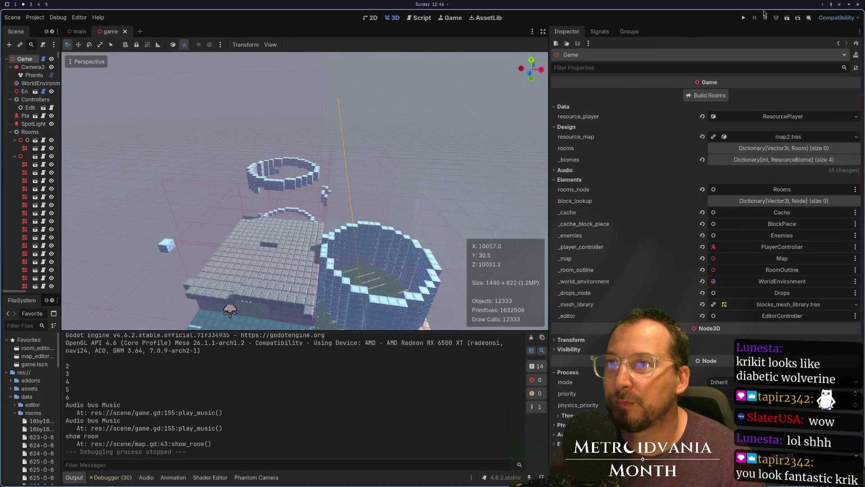
pyautogui.click(703, 97)
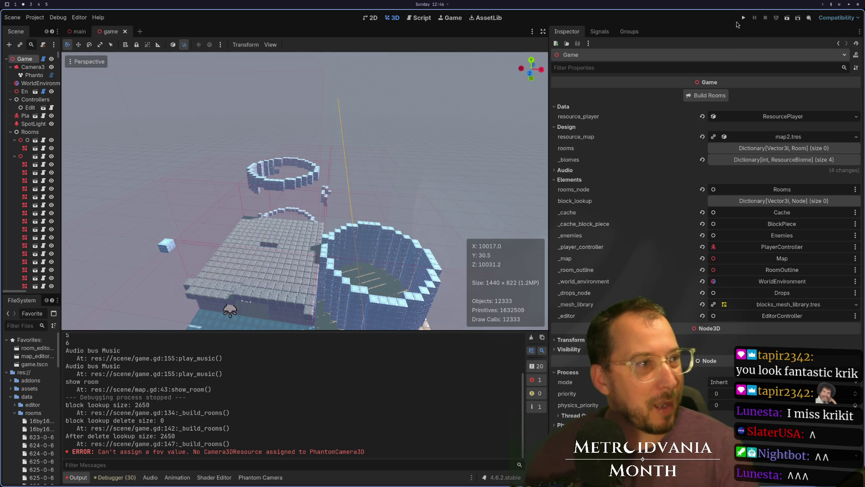
# Step: Check the Game node's Groups and Signals tabs, return to Inspector, and run the game again
pyautogui.click(629, 32)
pyautogui.click(601, 33)
pyautogui.click(566, 32)
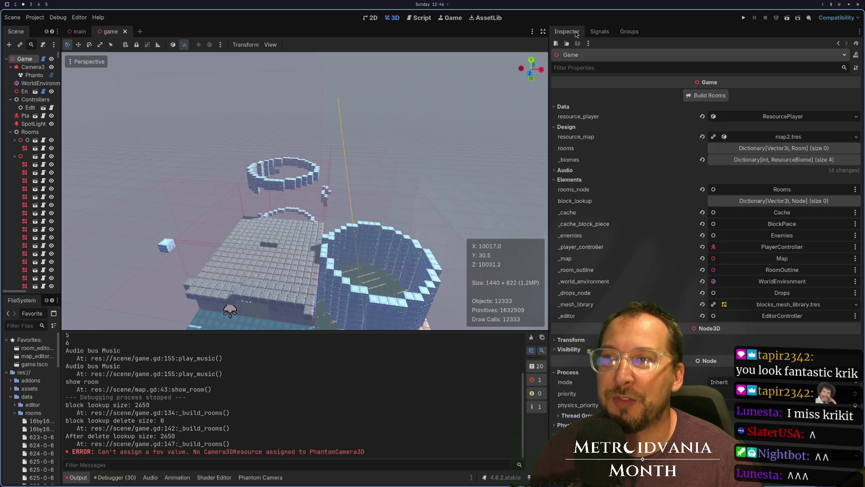
pyautogui.click(599, 33)
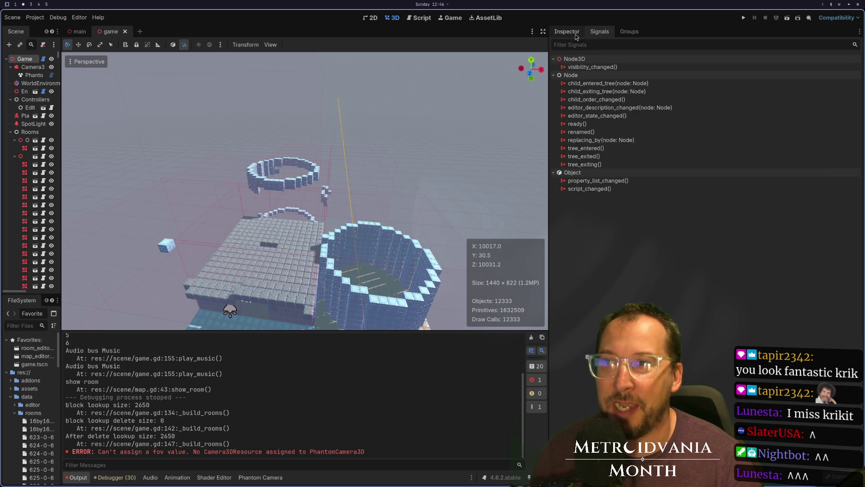
pyautogui.click(567, 31)
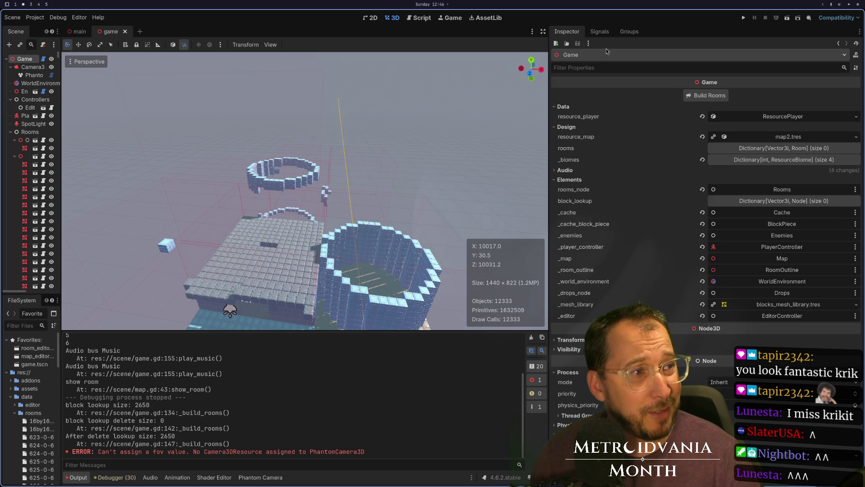
pyautogui.click(742, 18)
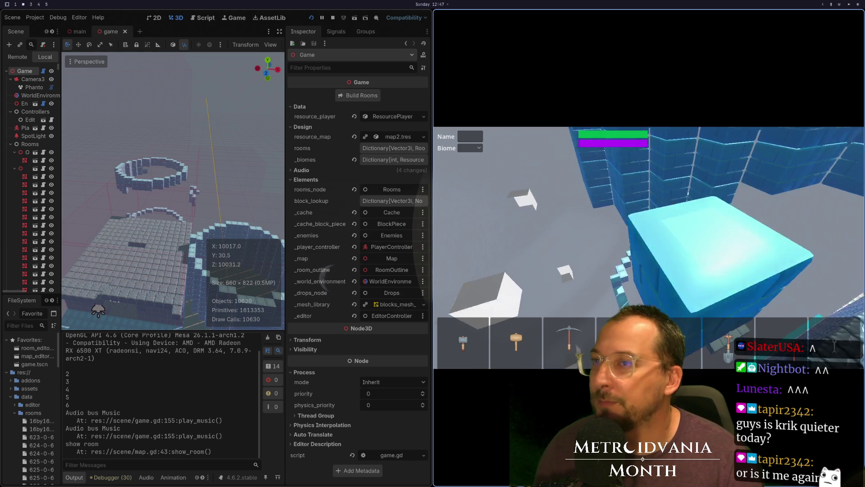
pyautogui.press('super+1')
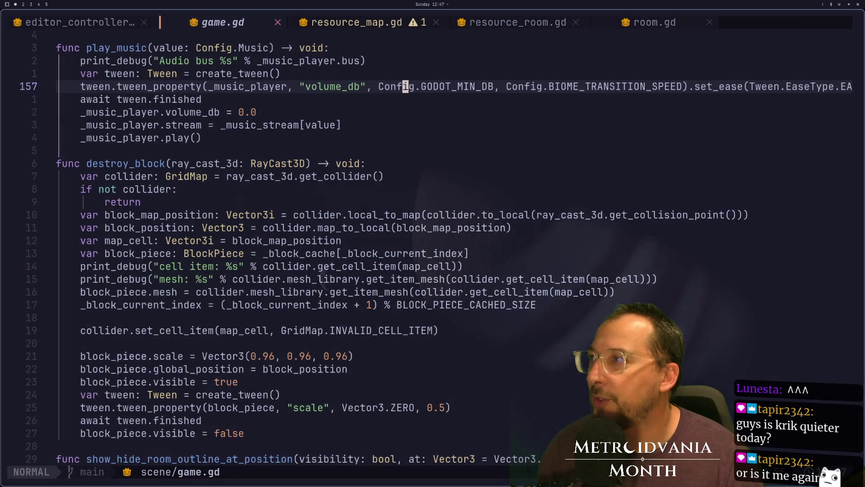
# Step: Open resource_map.gd in Neovim and scroll up through it
pyautogui.click(381, 23)
pyautogui.hotkey('ctrl', 'o')
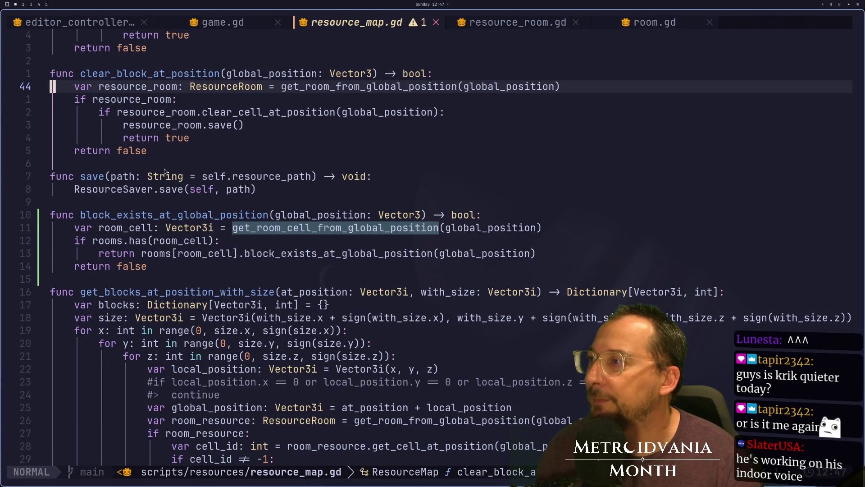
pyautogui.scroll(1, 165, 172)
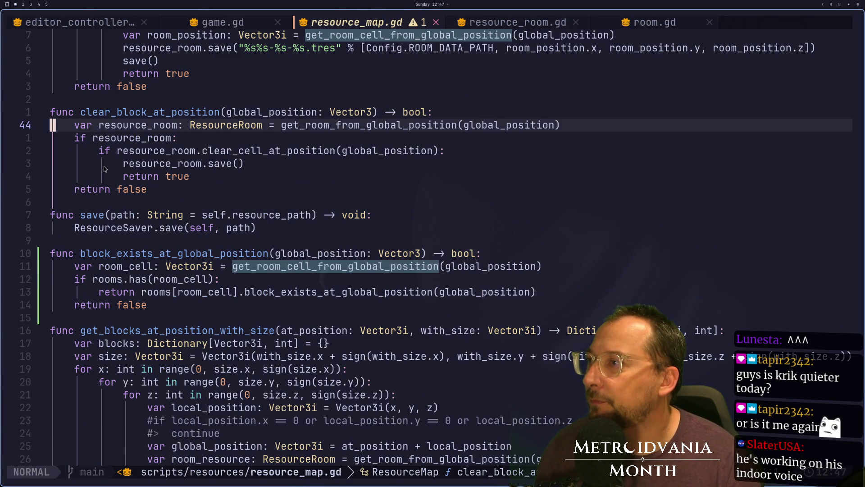
# Step: Add a print_debug call for remove_block inside _clear_edit_block in editor_controller.gd and save
pyautogui.click(84, 24)
pyautogui.scroll(2, 147, 242)
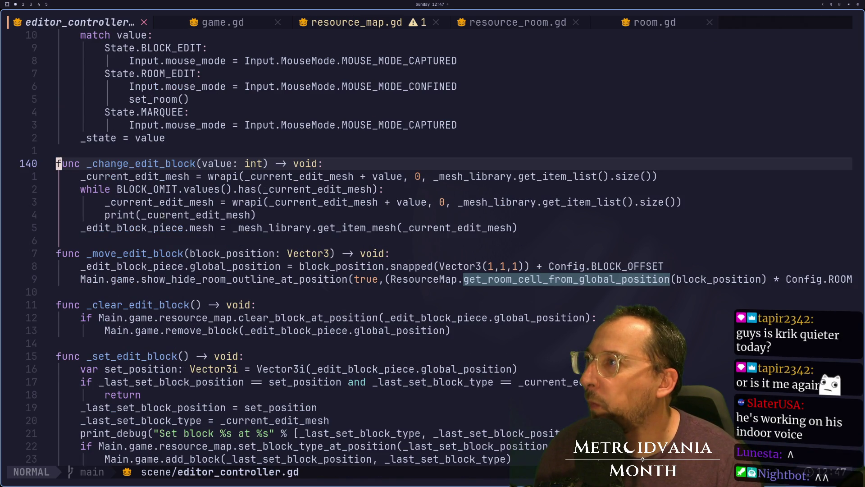
pyautogui.click(304, 306)
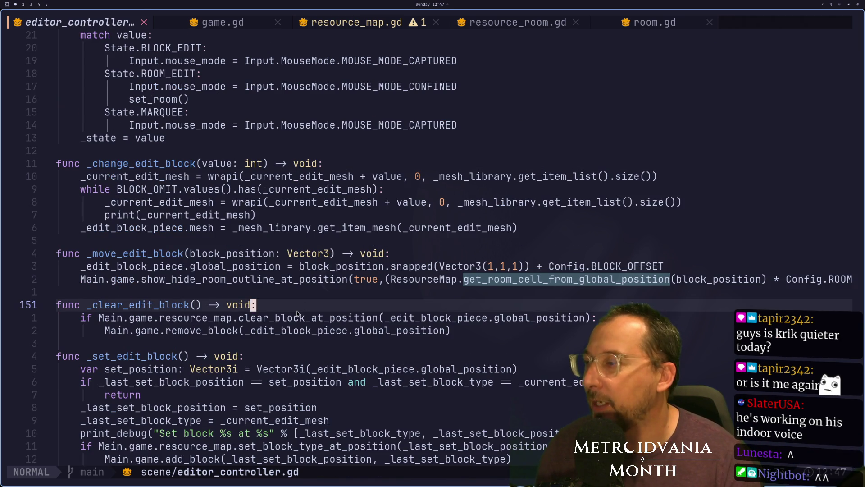
pyautogui.hotkey('shift', 'a')
pyautogui.press('Escape')
pyautogui.write('jo')
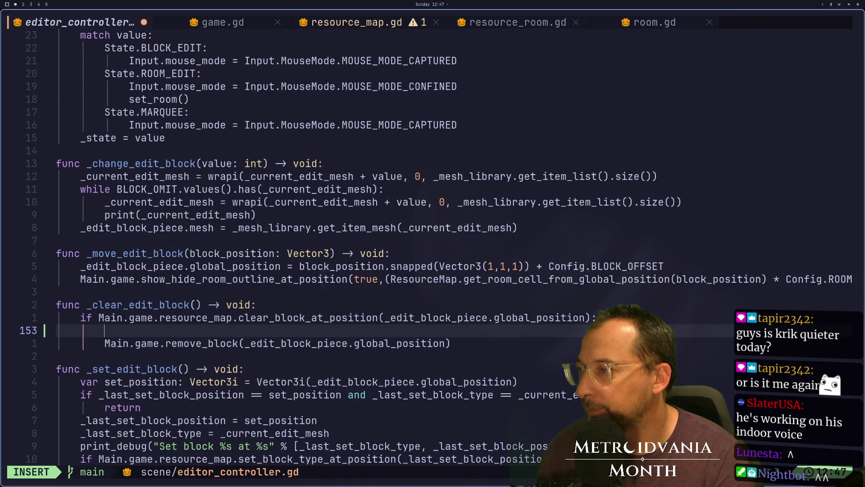
pyautogui.write('print')
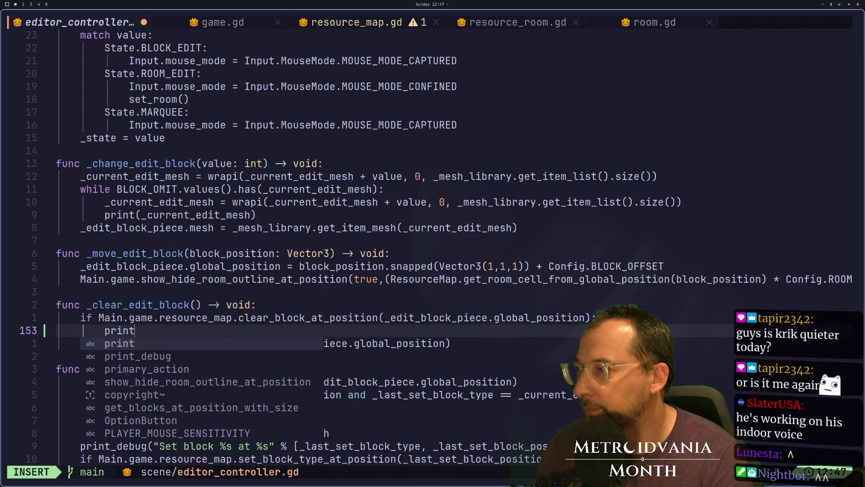
pyautogui.write('_debug(')
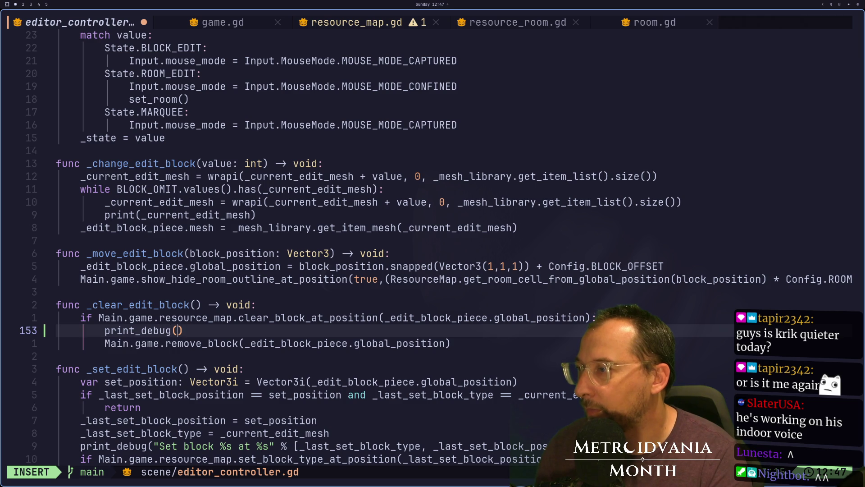
pyautogui.write('Remve"')
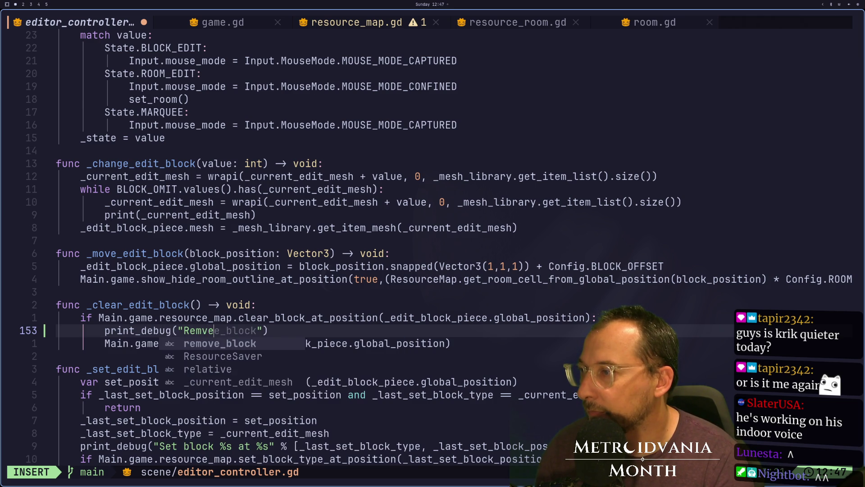
pyautogui.press('Return')
pyautogui.press('Escape')
pyautogui.write(':w')
pyautogui.press('Return')
# Step: Follow clear_block_at_position to its definition and review it in resource_map.gd
pyautogui.press('k')
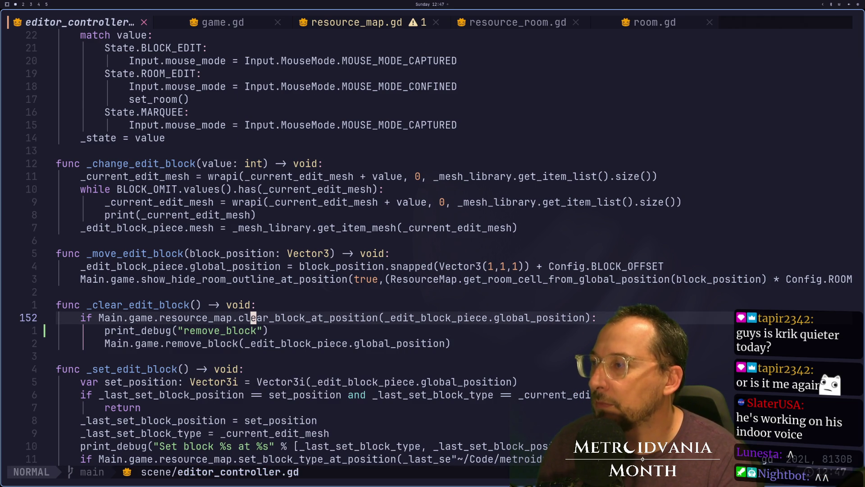
pyautogui.press('g')
pyautogui.press('d')
pyautogui.hotkey('ctrl', 'o')
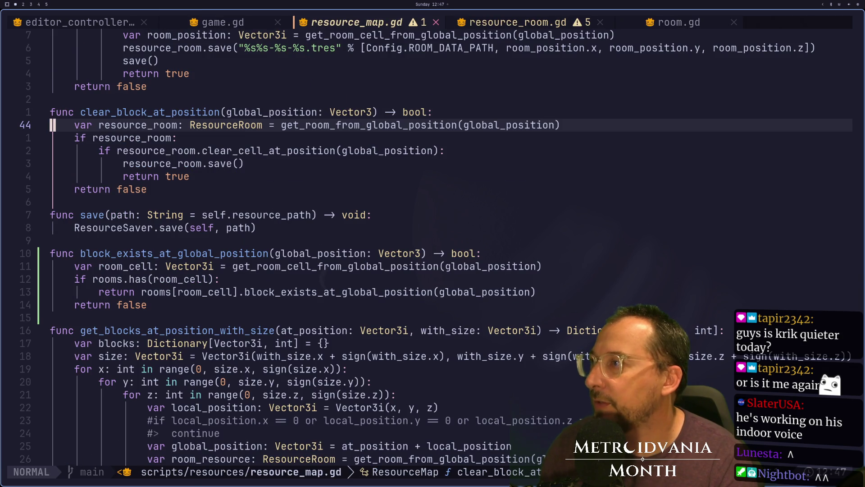
pyautogui.press('k')
pyautogui.press('j')
pyautogui.press('j')
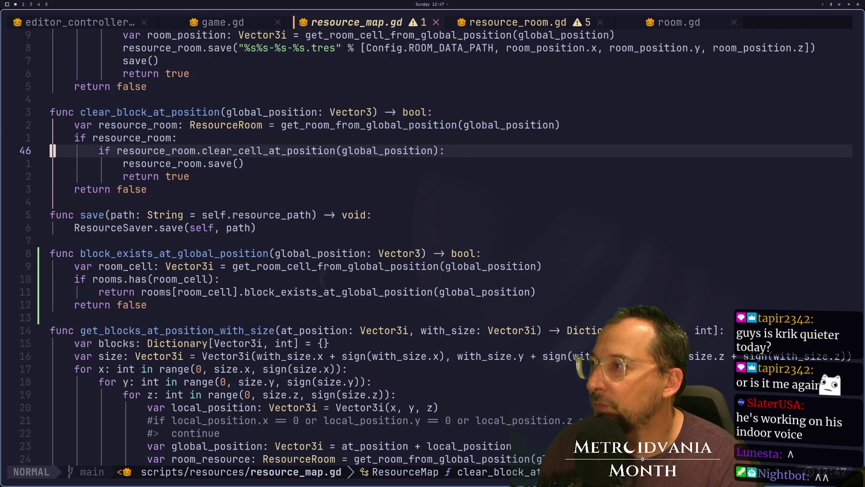
pyautogui.press('k')
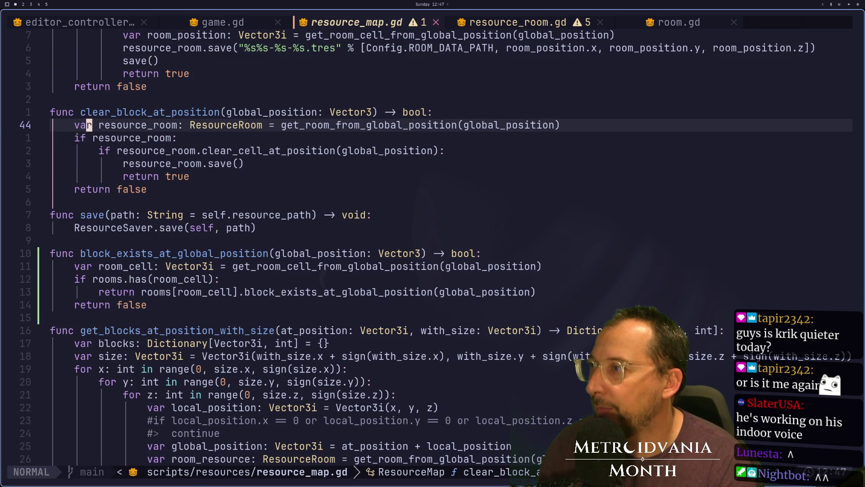
pyautogui.hotkey('ctrl', 'o')
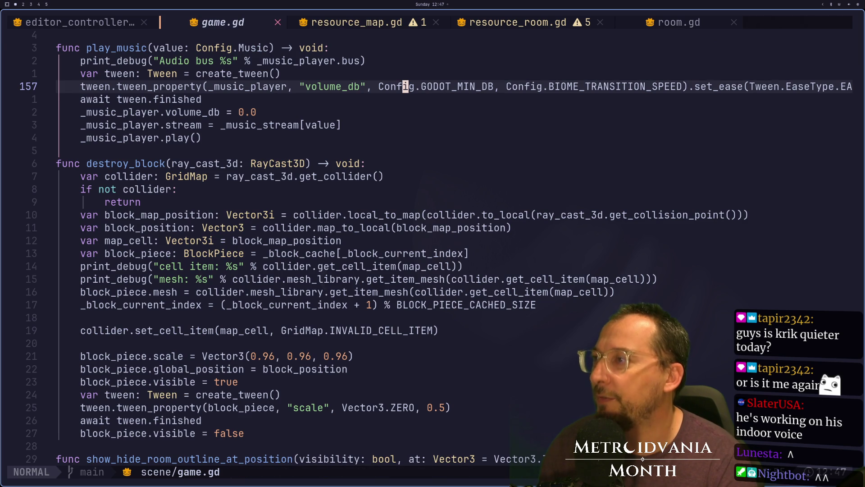
# Step: Scroll through resource_map.gd, then switch to Godot and stop the running game
pyautogui.click(323, 28)
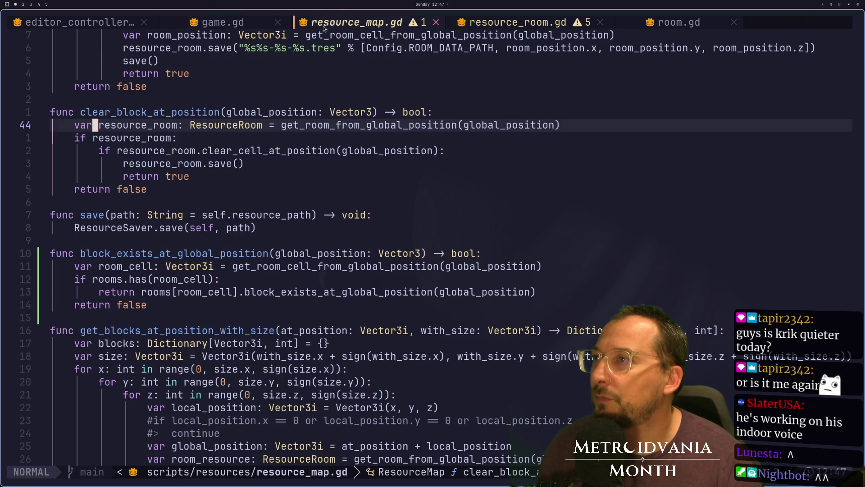
pyautogui.scroll(1, 177, 168)
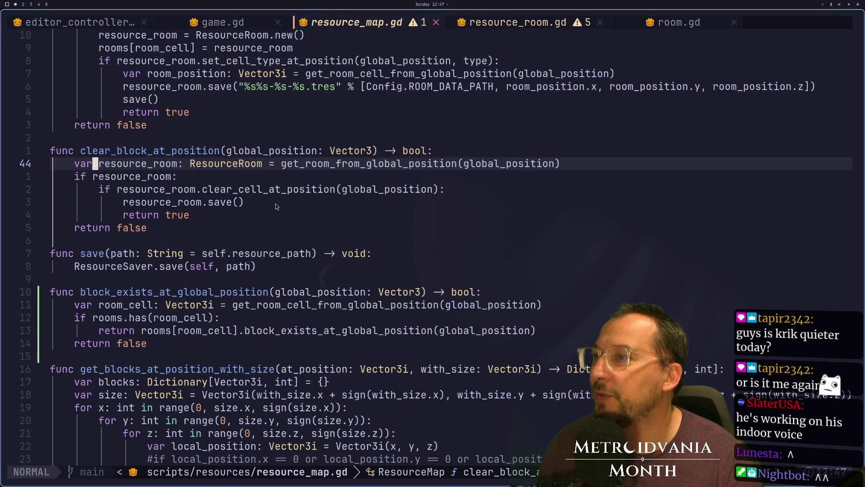
pyautogui.scroll(9, 276, 207)
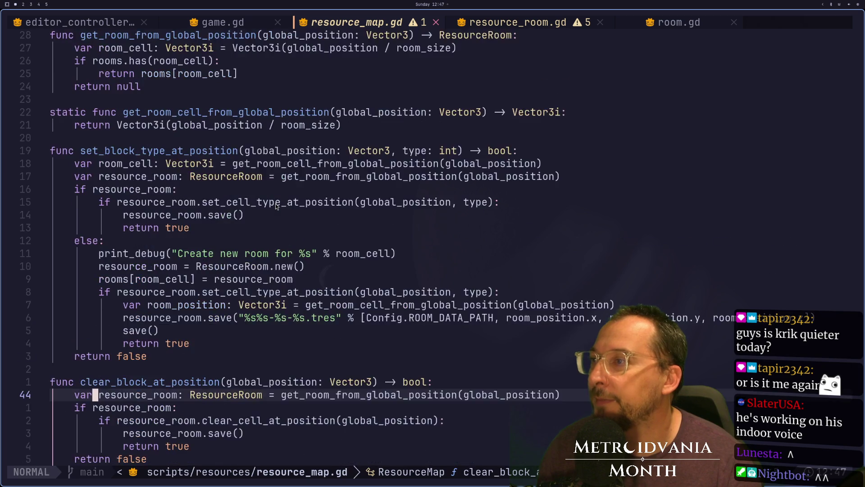
pyautogui.scroll(2, 277, 207)
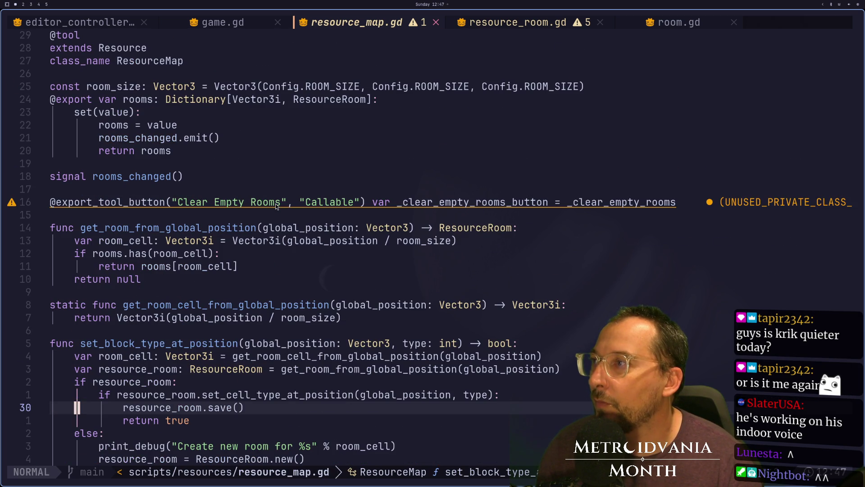
pyautogui.scroll(-7, 277, 207)
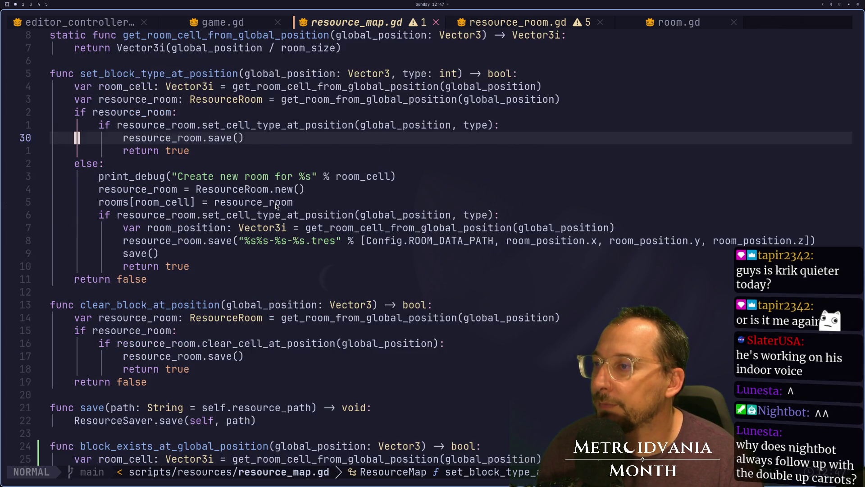
pyautogui.scroll(-1, 276, 207)
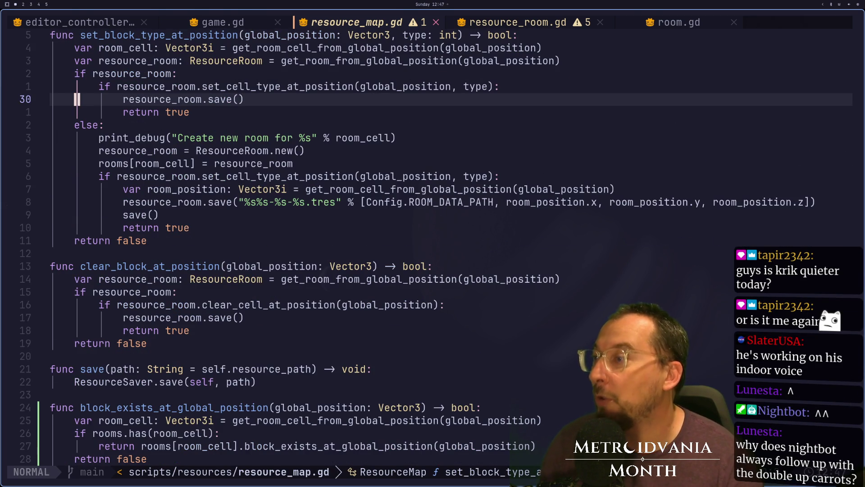
pyautogui.press('super+2')
pyautogui.press('F8')
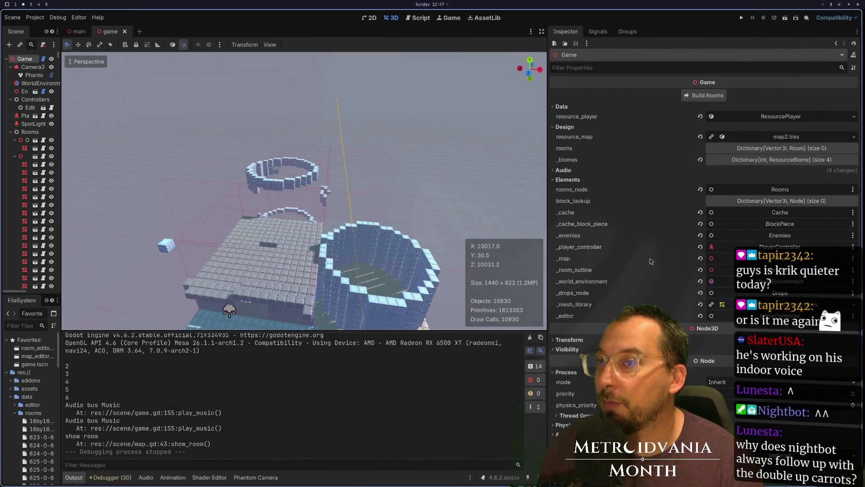
# Step: Quick Load map.tres as the Game scene's resource_map and save the scene
pyautogui.click(856, 137)
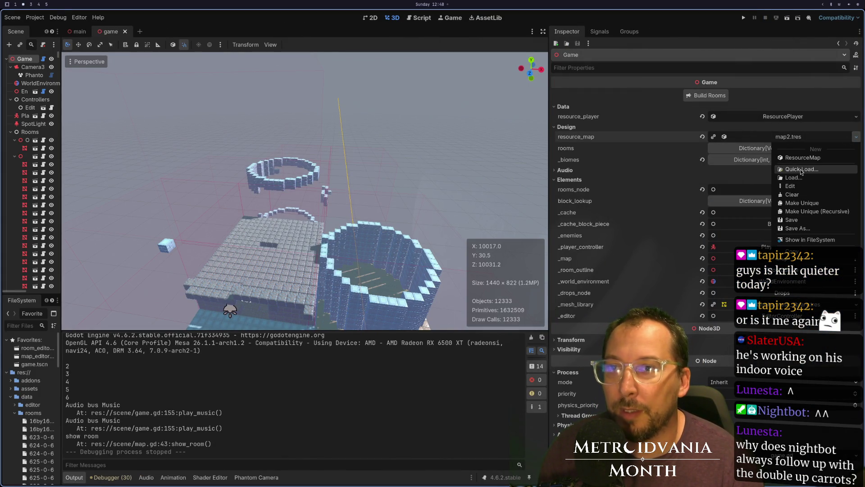
pyautogui.click(802, 169)
pyautogui.doubleClick(388, 172)
pyautogui.hotkey('ctrl', 's')
# Step: Open the map_editor scene briefly, then close it again
pyautogui.doubleClick(36, 356)
pyautogui.hotkey('ctrl', 'shift', 'a')
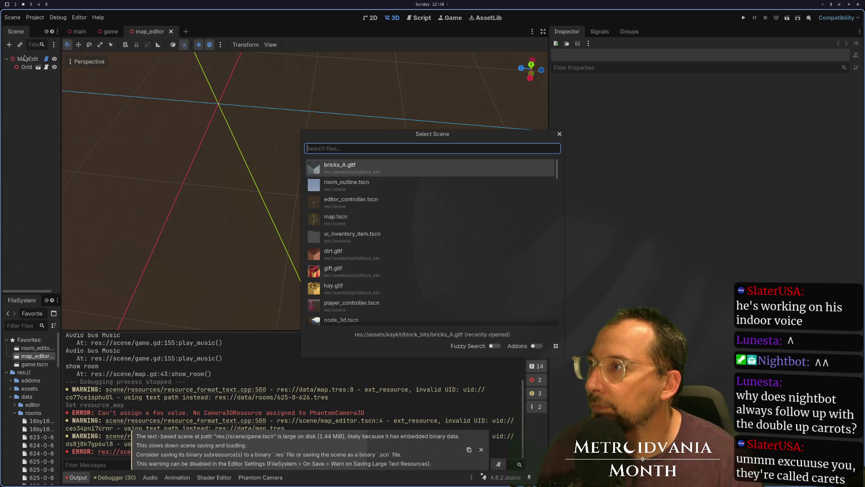
pyautogui.click(560, 134)
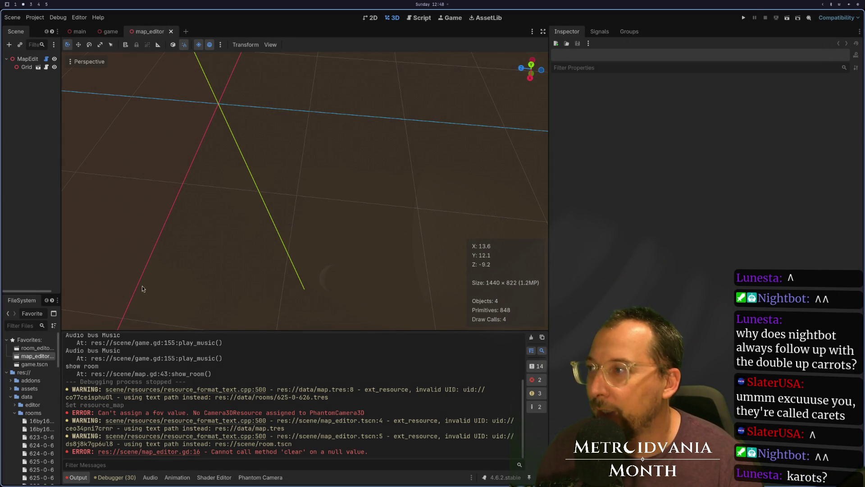
pyautogui.click(31, 325)
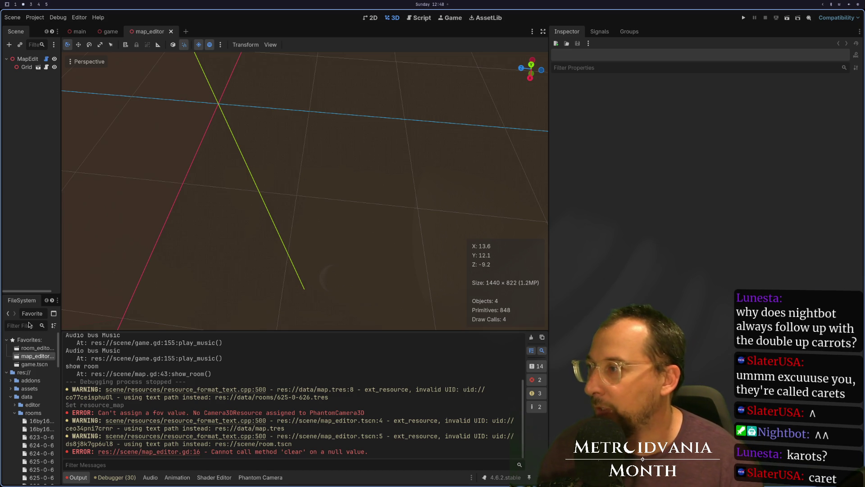
pyautogui.hotkey('ctrl', 'shift', 'w')
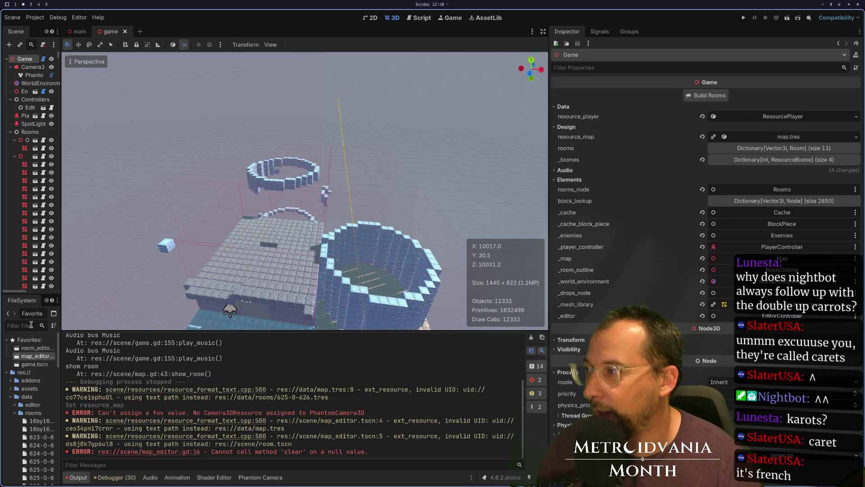
# Step: Open map.tscn from the 'map'-filtered FileSystem and Quick Load map.tres as its resource_map
pyautogui.write('map')
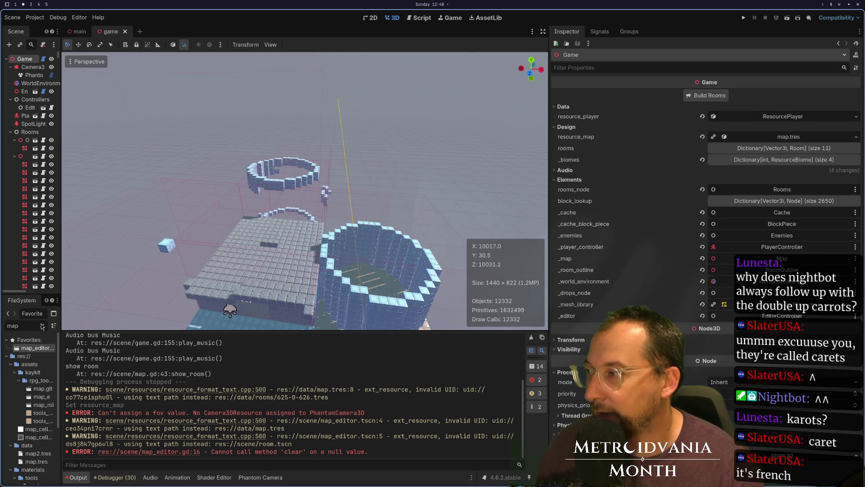
pyautogui.scroll(-5, 13, 457)
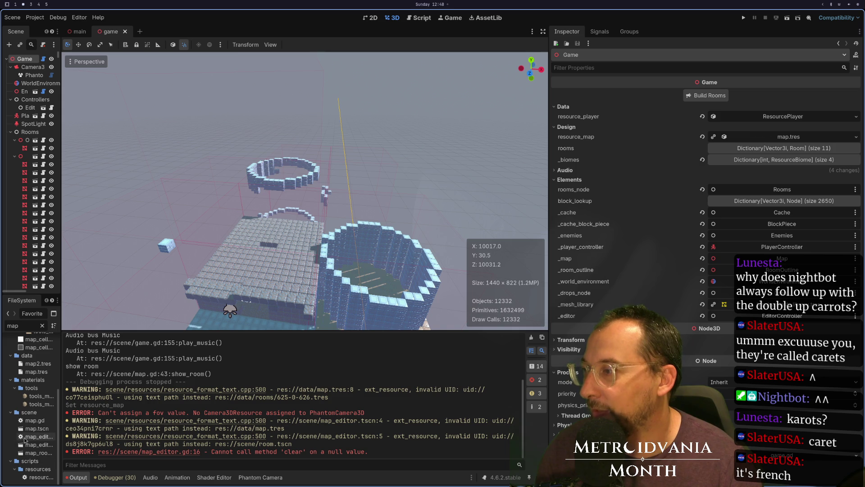
pyautogui.doubleClick(32, 427)
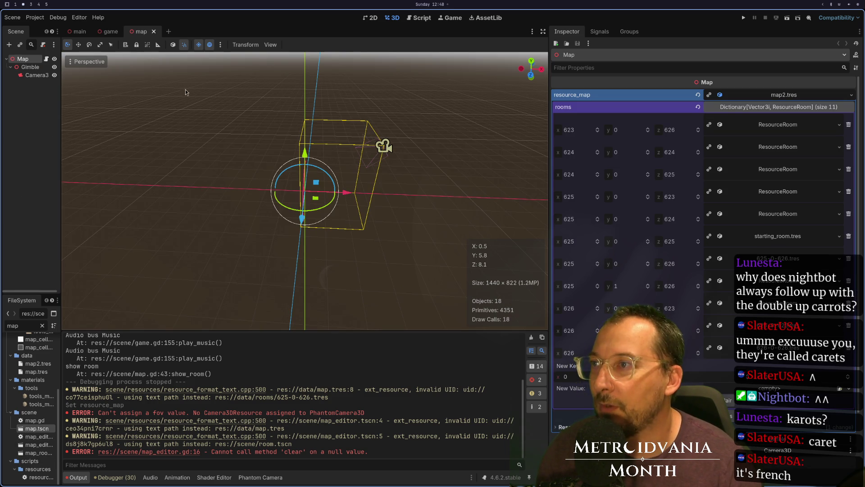
pyautogui.scroll(3, 150, 103)
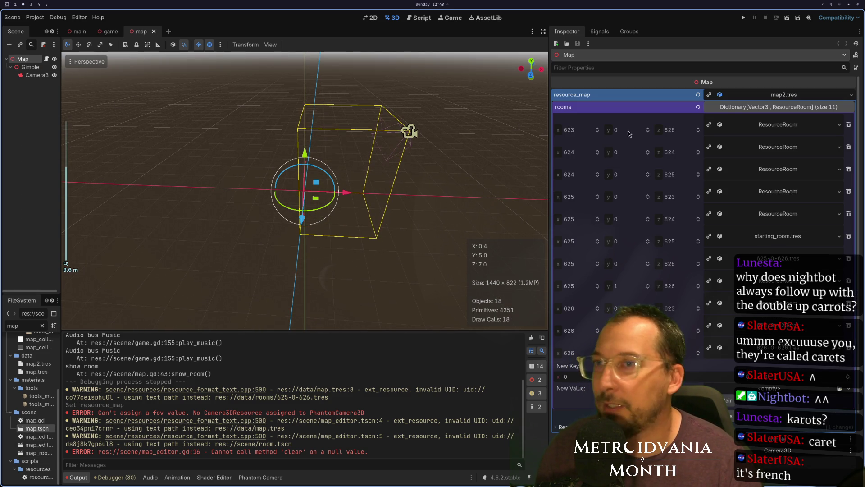
pyautogui.click(851, 95)
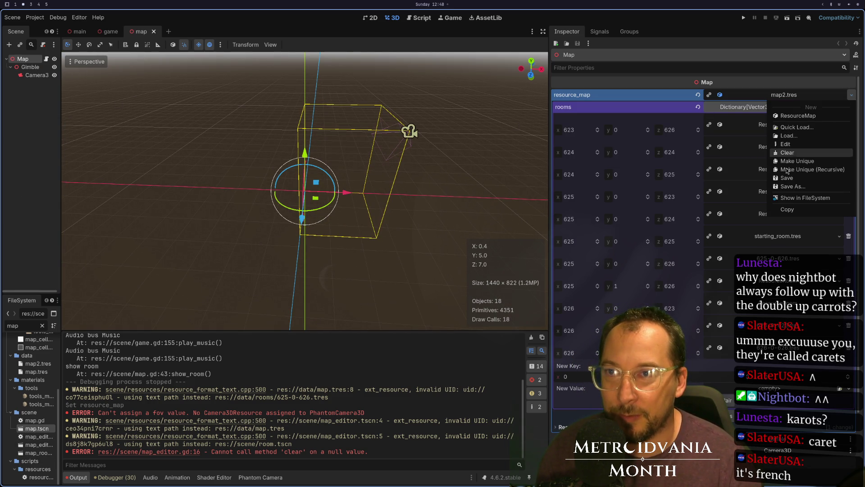
pyautogui.click(796, 131)
pyautogui.click(336, 168)
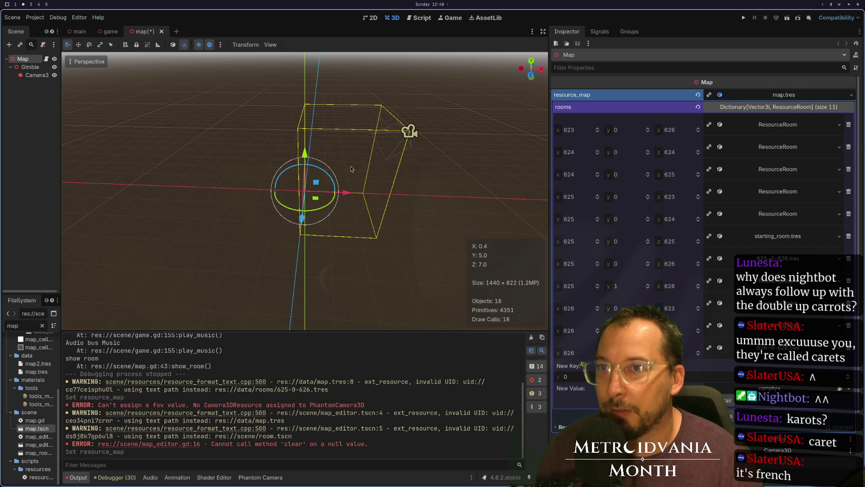
pyautogui.click(108, 34)
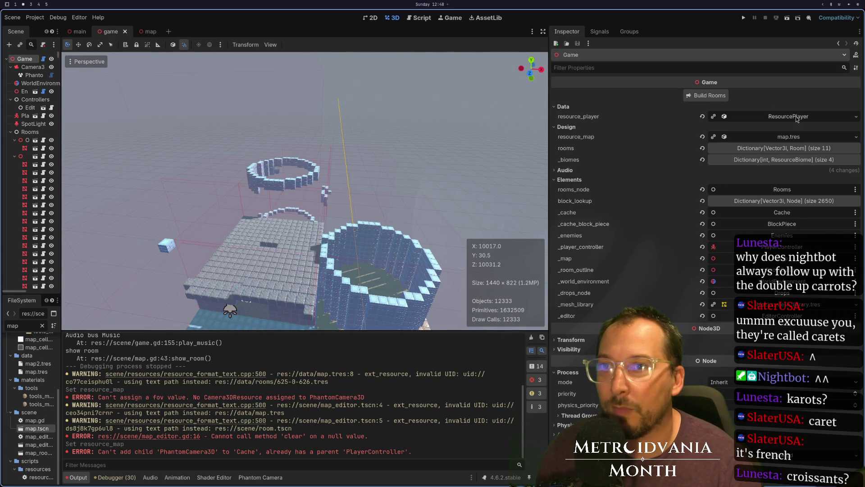
# Step: Revert the rooms and block_lookup properties to their defaults and collapse the first room node
pyautogui.click(701, 148)
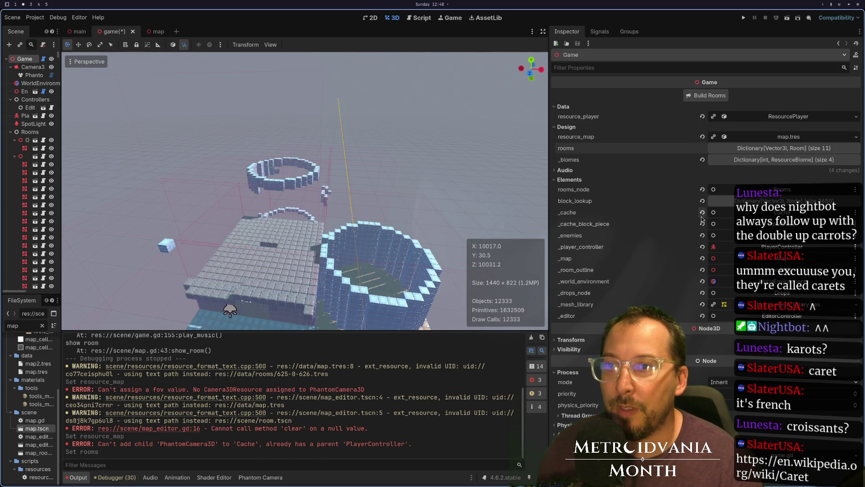
pyautogui.click(702, 200)
pyautogui.click(14, 140)
# Step: Select all eleven old room nodes under Rooms and choose Delete
pyautogui.click(26, 140)
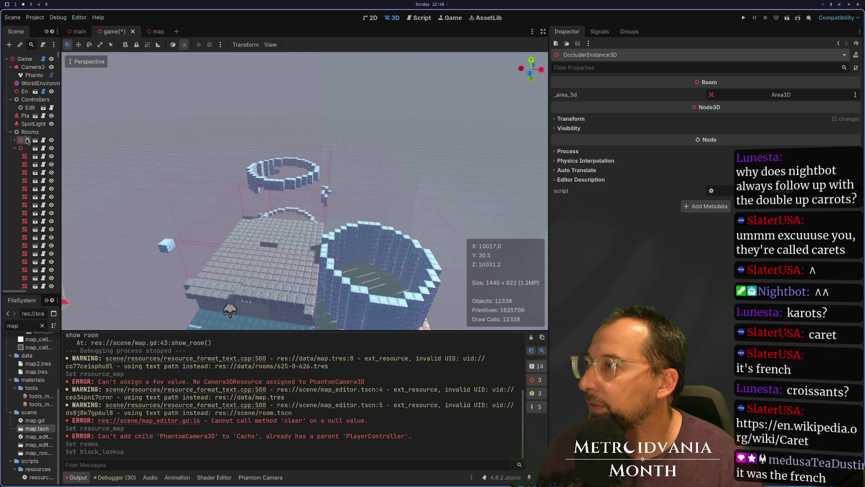
pyautogui.scroll(-4, 52, 121)
pyautogui.scroll(-3, 27, 210)
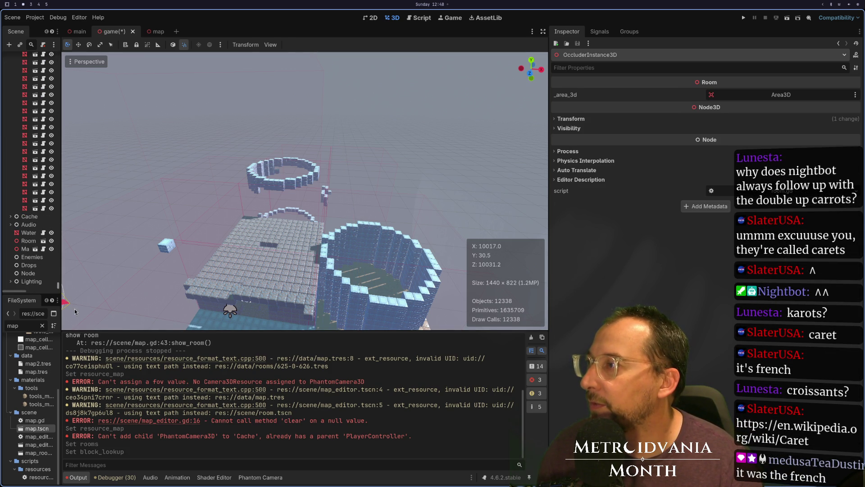
pyautogui.keyDown('shift'); pyautogui.click(27, 210); pyautogui.keyUp('shift')
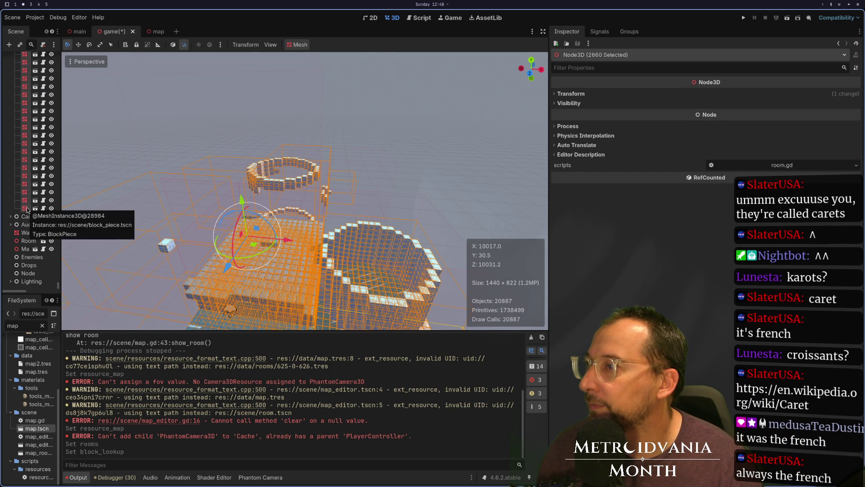
pyautogui.rightClick(28, 209)
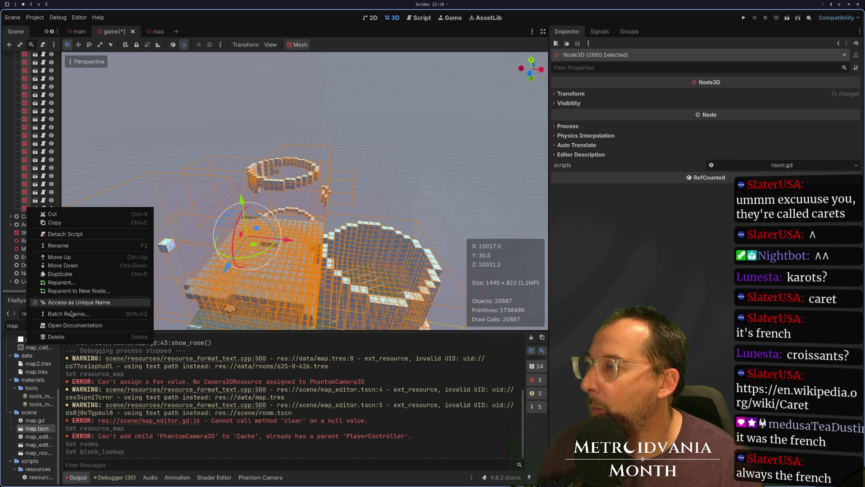
pyautogui.click(64, 338)
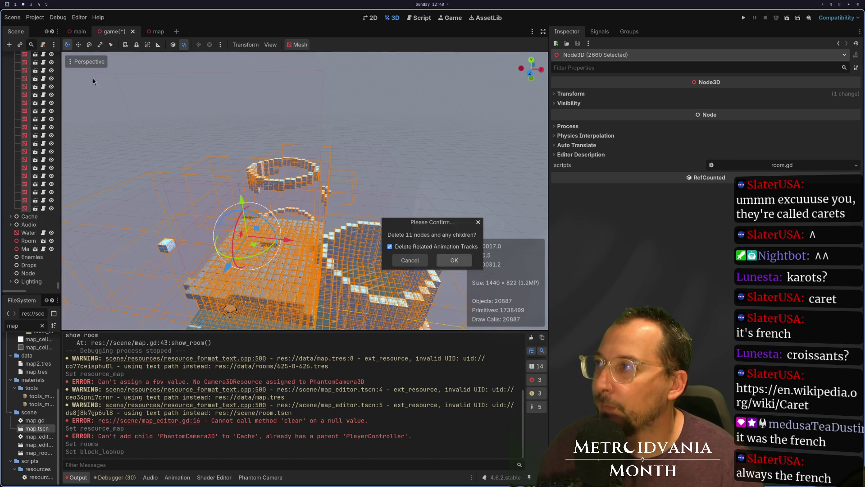